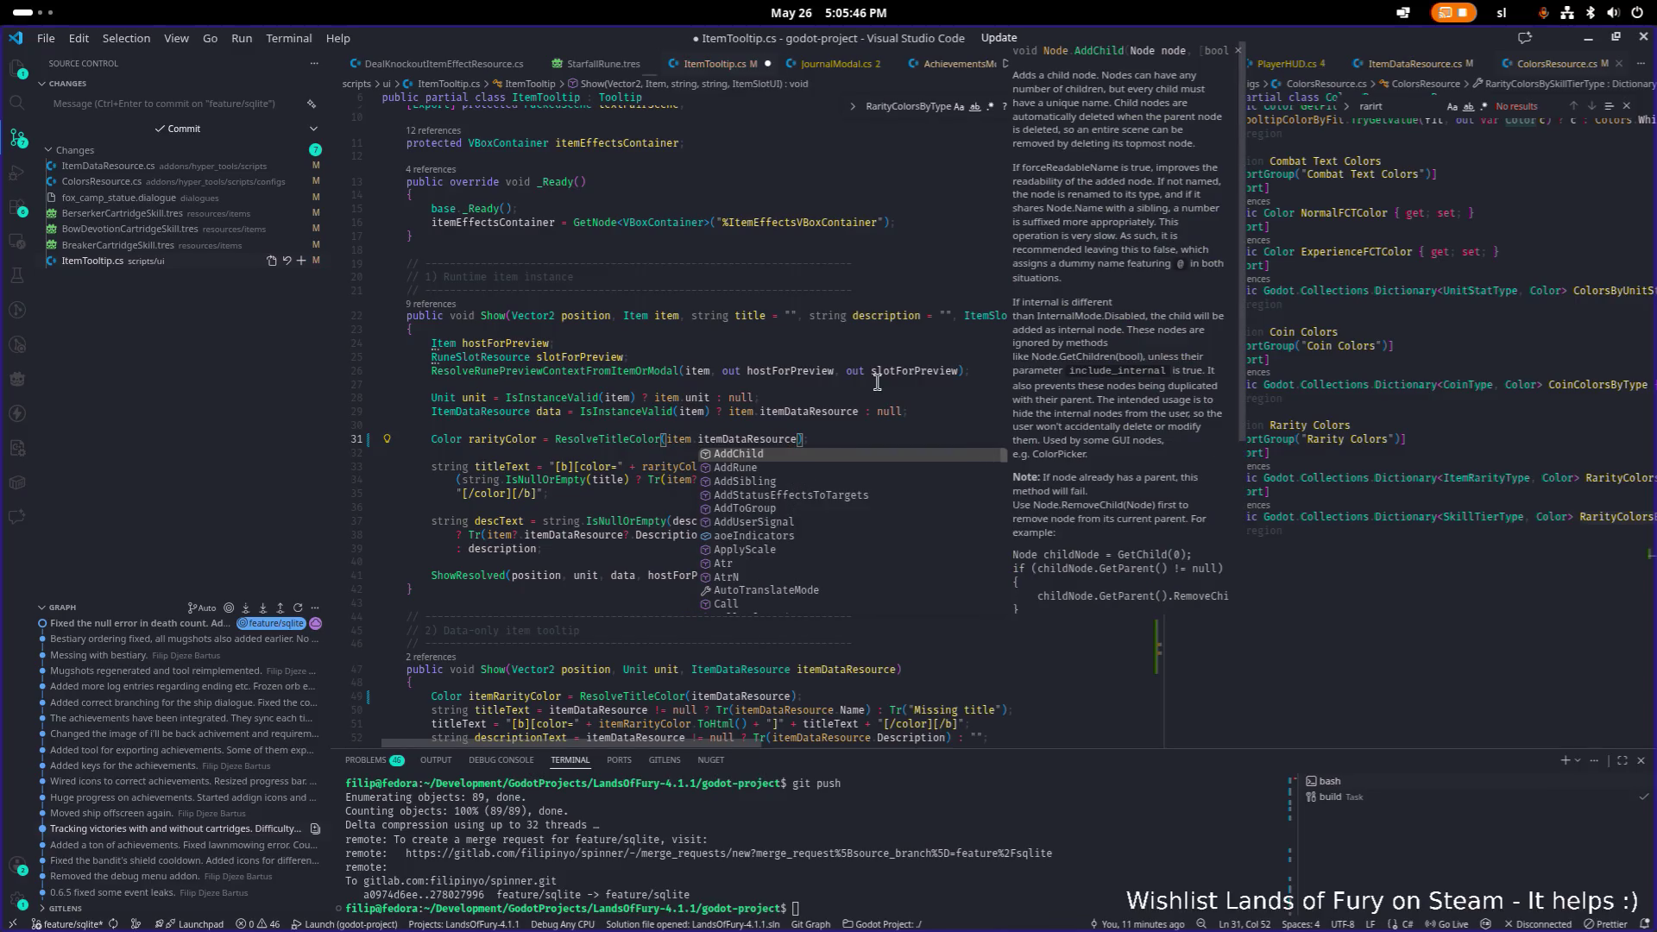
Save ItemTooltip.cs and strip the trailing whitespace from line 31.
key("Left")
type("?")
key("Escape")
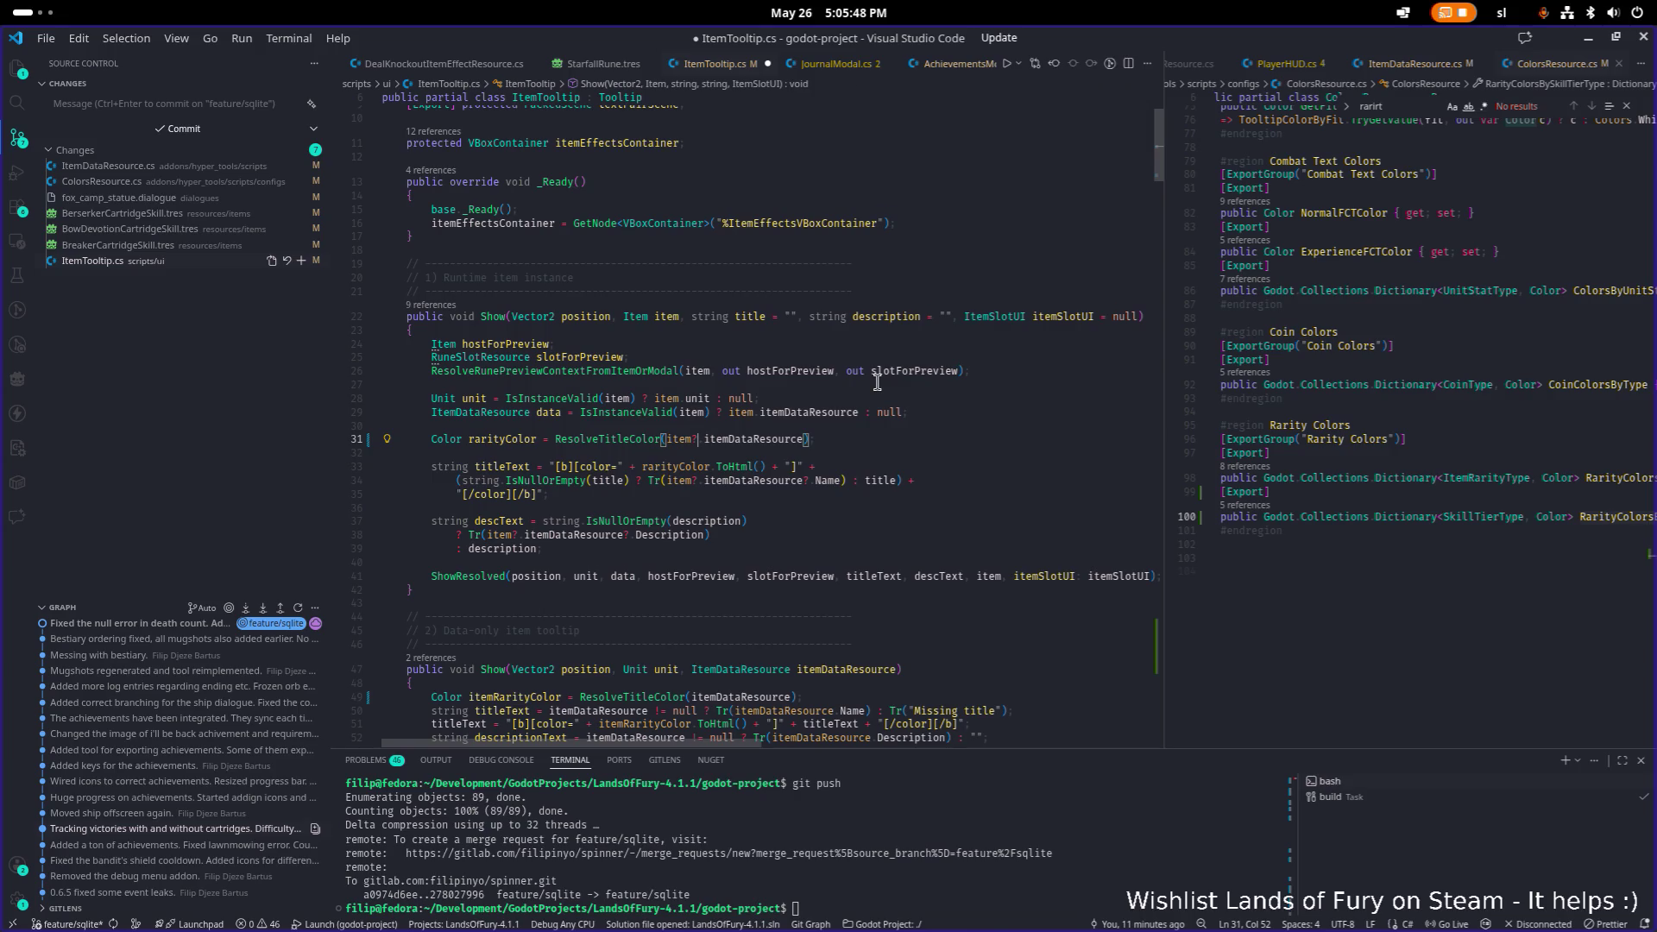
key("ctrl+s")
key("shift+End")
key("Delete")
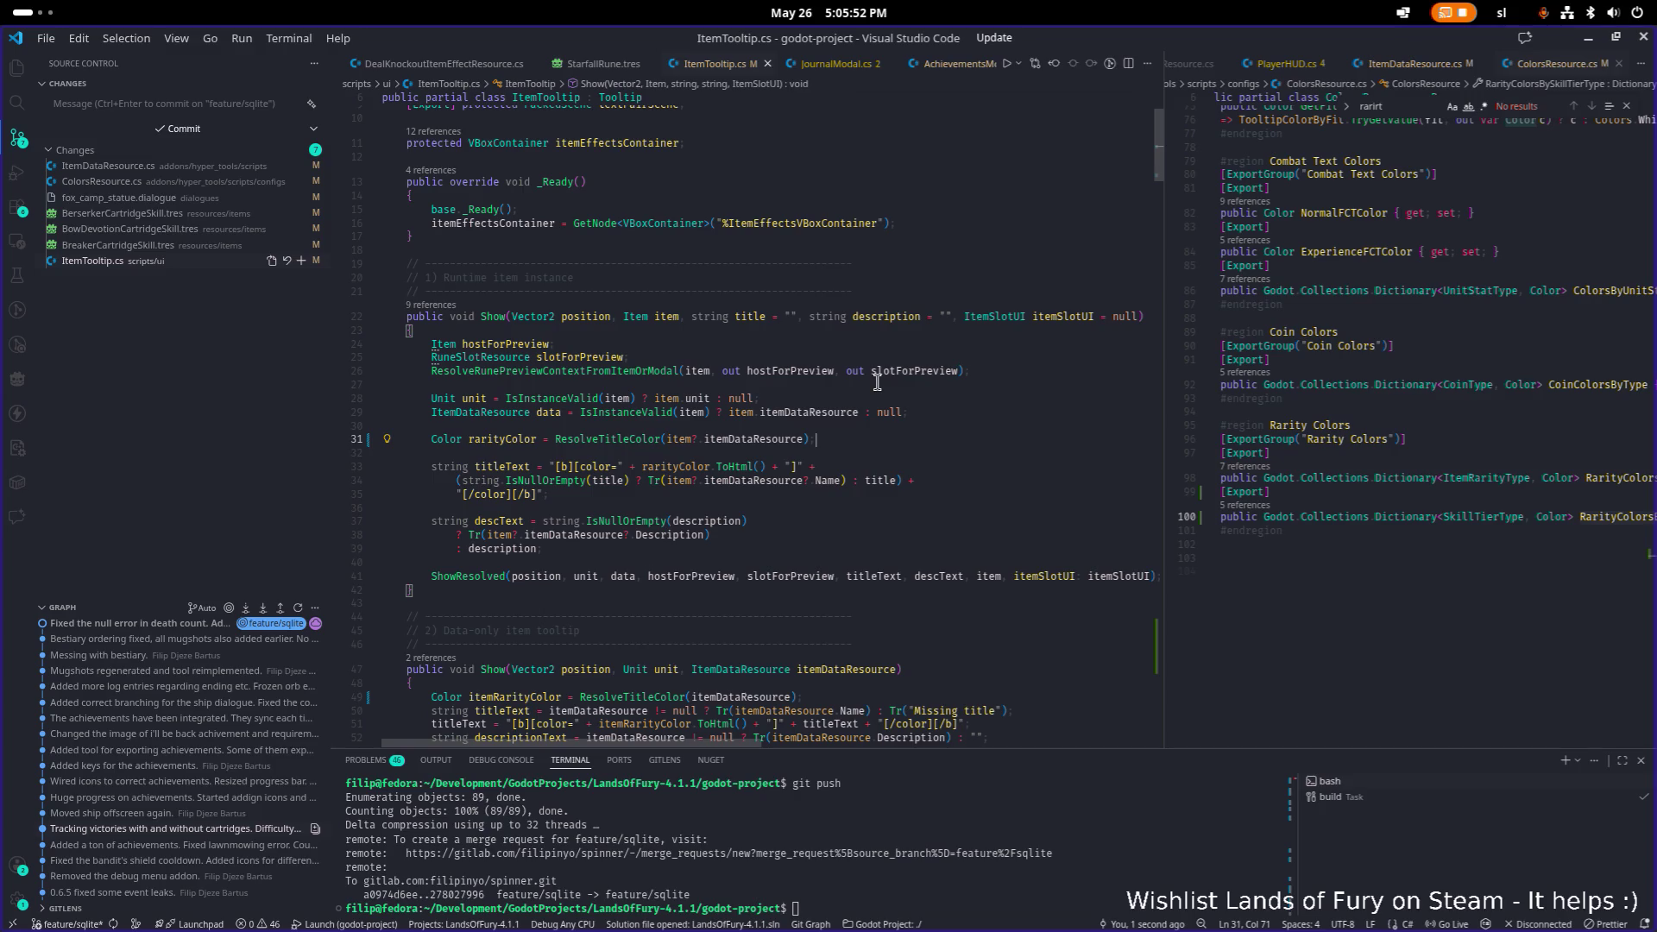
Delete the ResolveTitleColor call on line 31, then undo to restore the TryGetValue lookup lines.
key("Home")
key("ctrl+Right")
key("ctrl+Right")
key("Right")
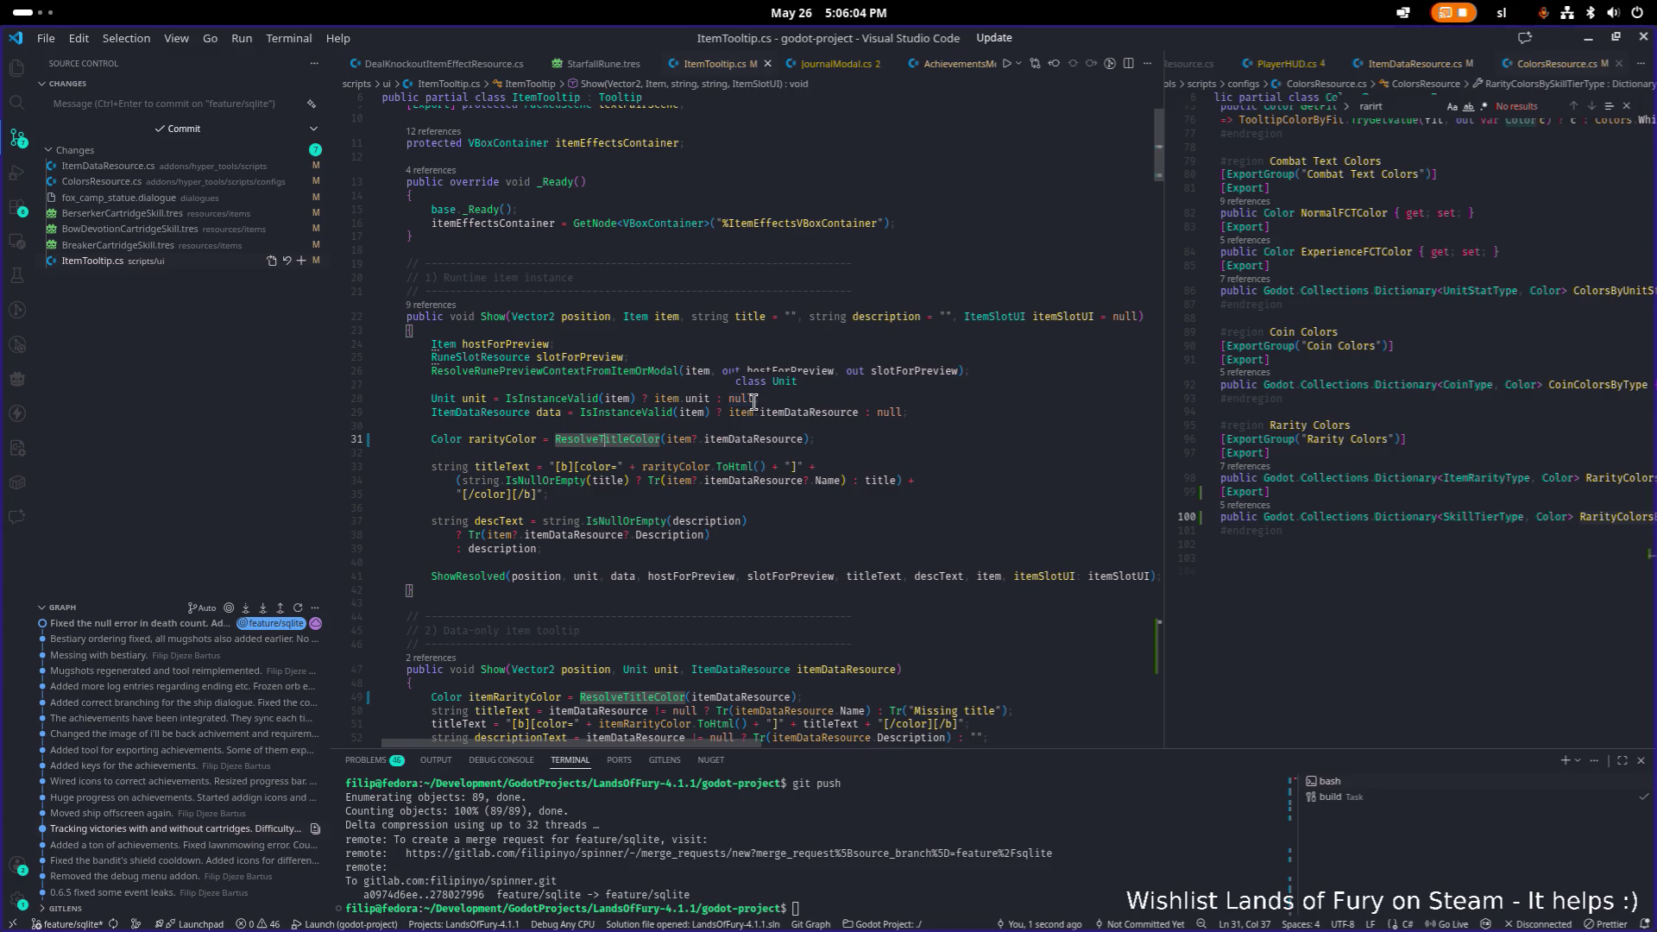
key("ctrl+Right")
key("Right")
key("Delete")
key("Delete")
key("Delete")
key("shift+End")
key("Delete")
key("ctrl+BackSpace")
key("ctrl+BackSpace")
key("ctrl+z")
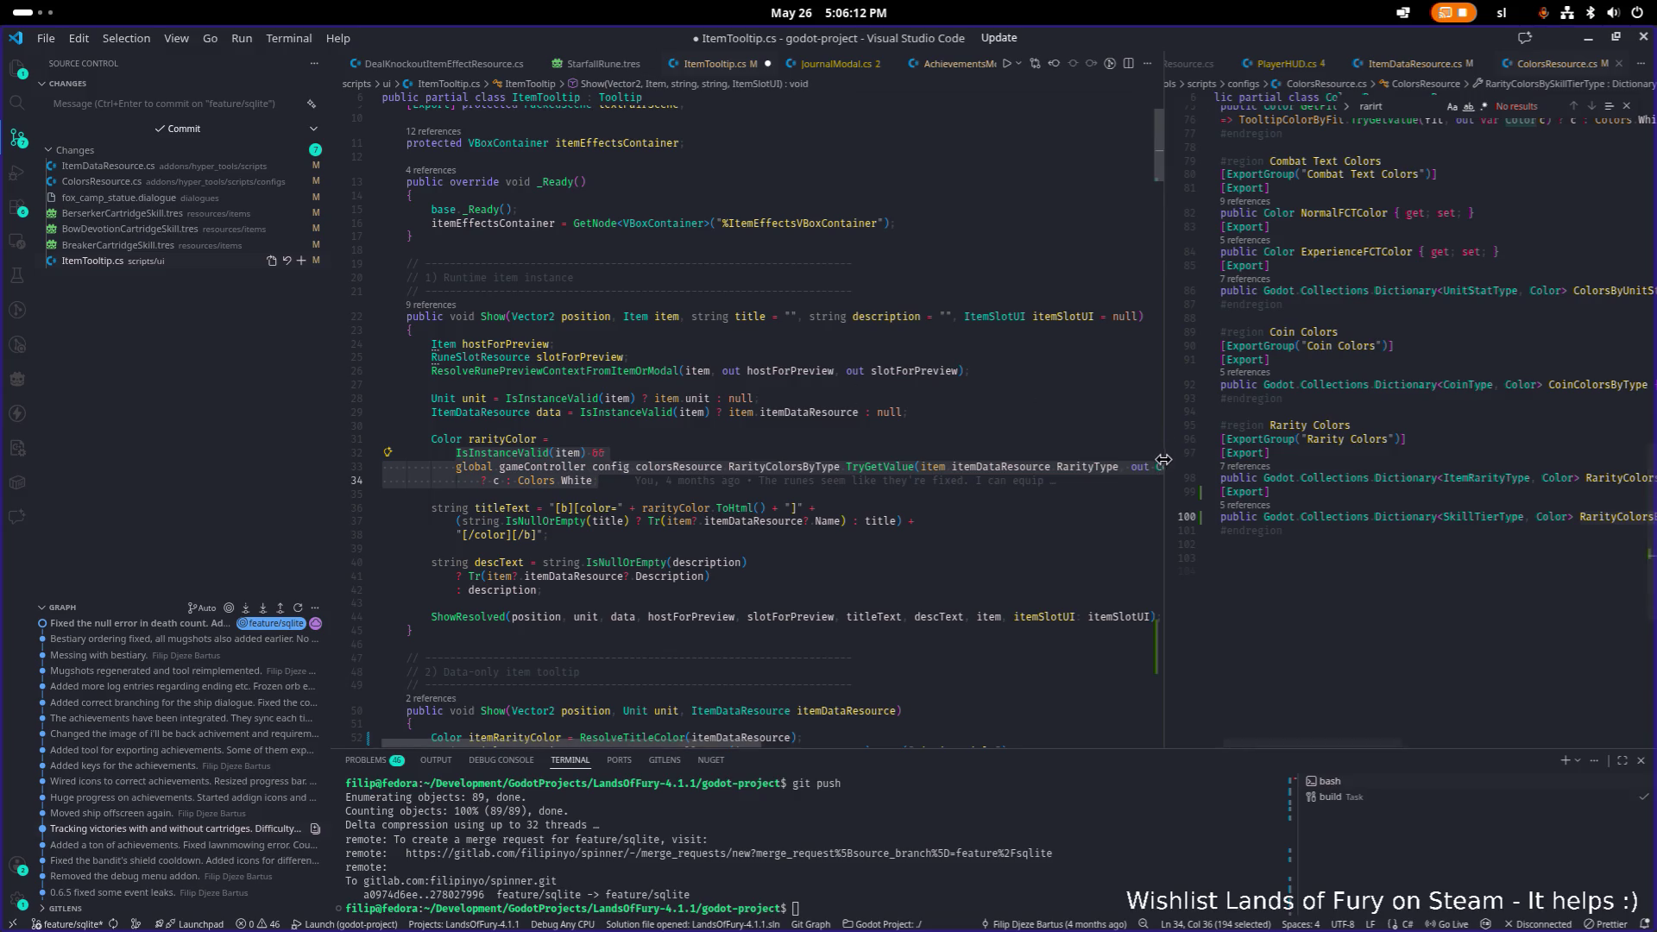
Widen the ItemTooltip.cs pane and review the rarityColor code across lines 23–34.
mouse_move(1164, 460)
left_mouse_down()
mouse_move(1491, 460)
mouse_move(1472, 461)
left_mouse_up()
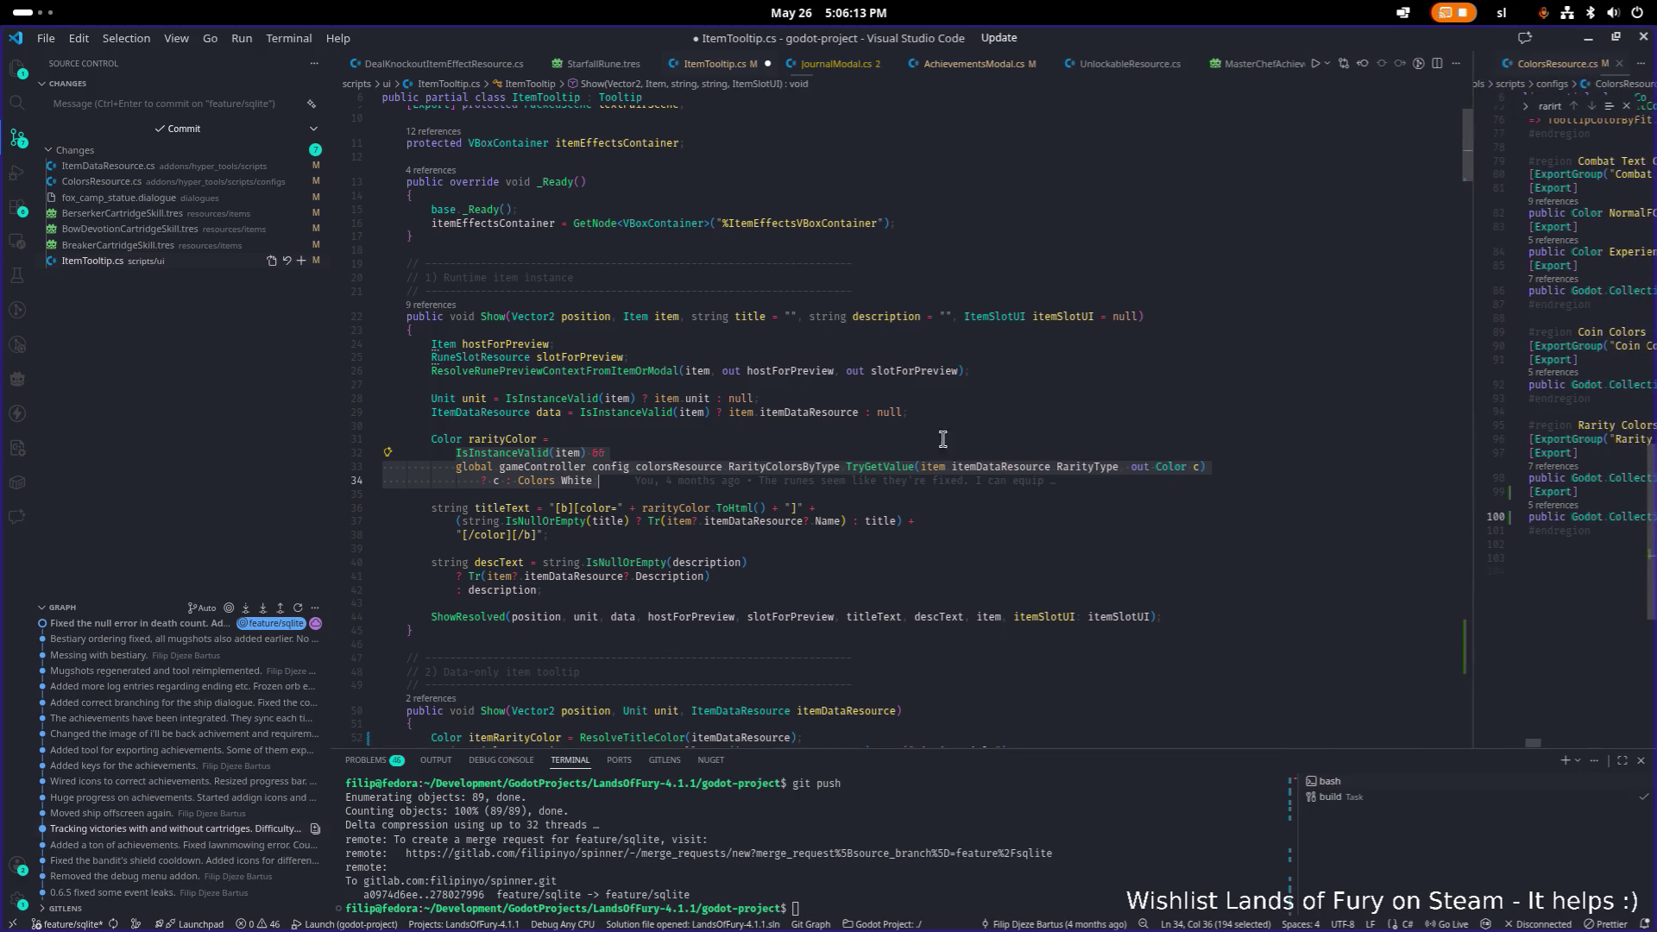
left_click(685, 490)
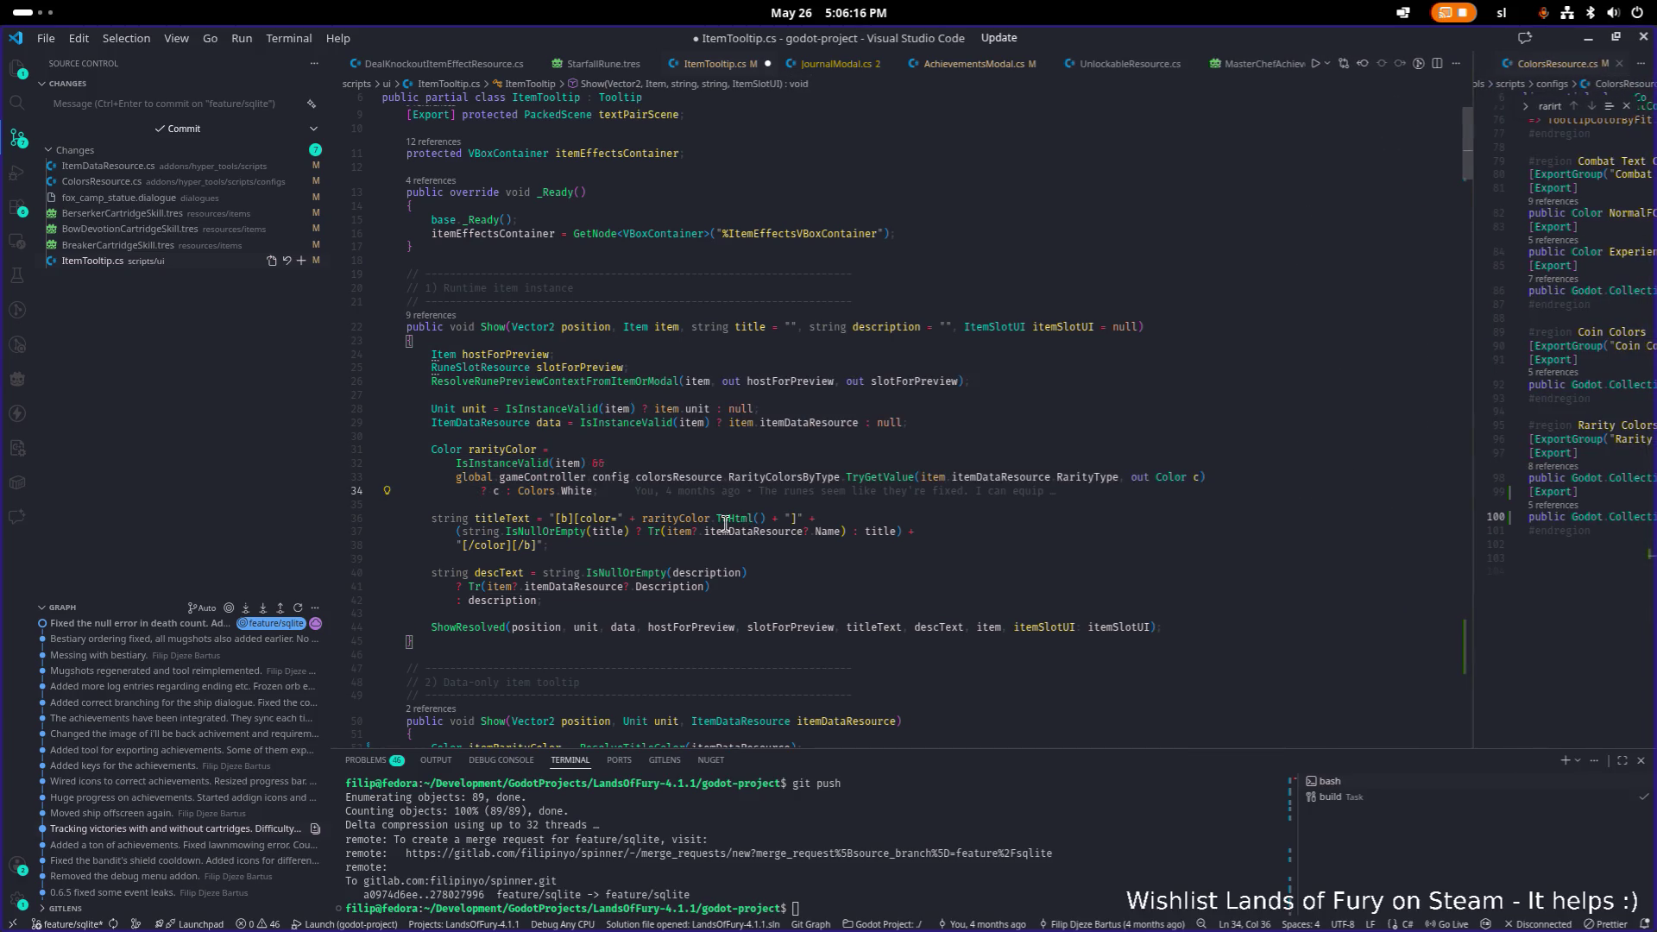
left_click(950, 341)
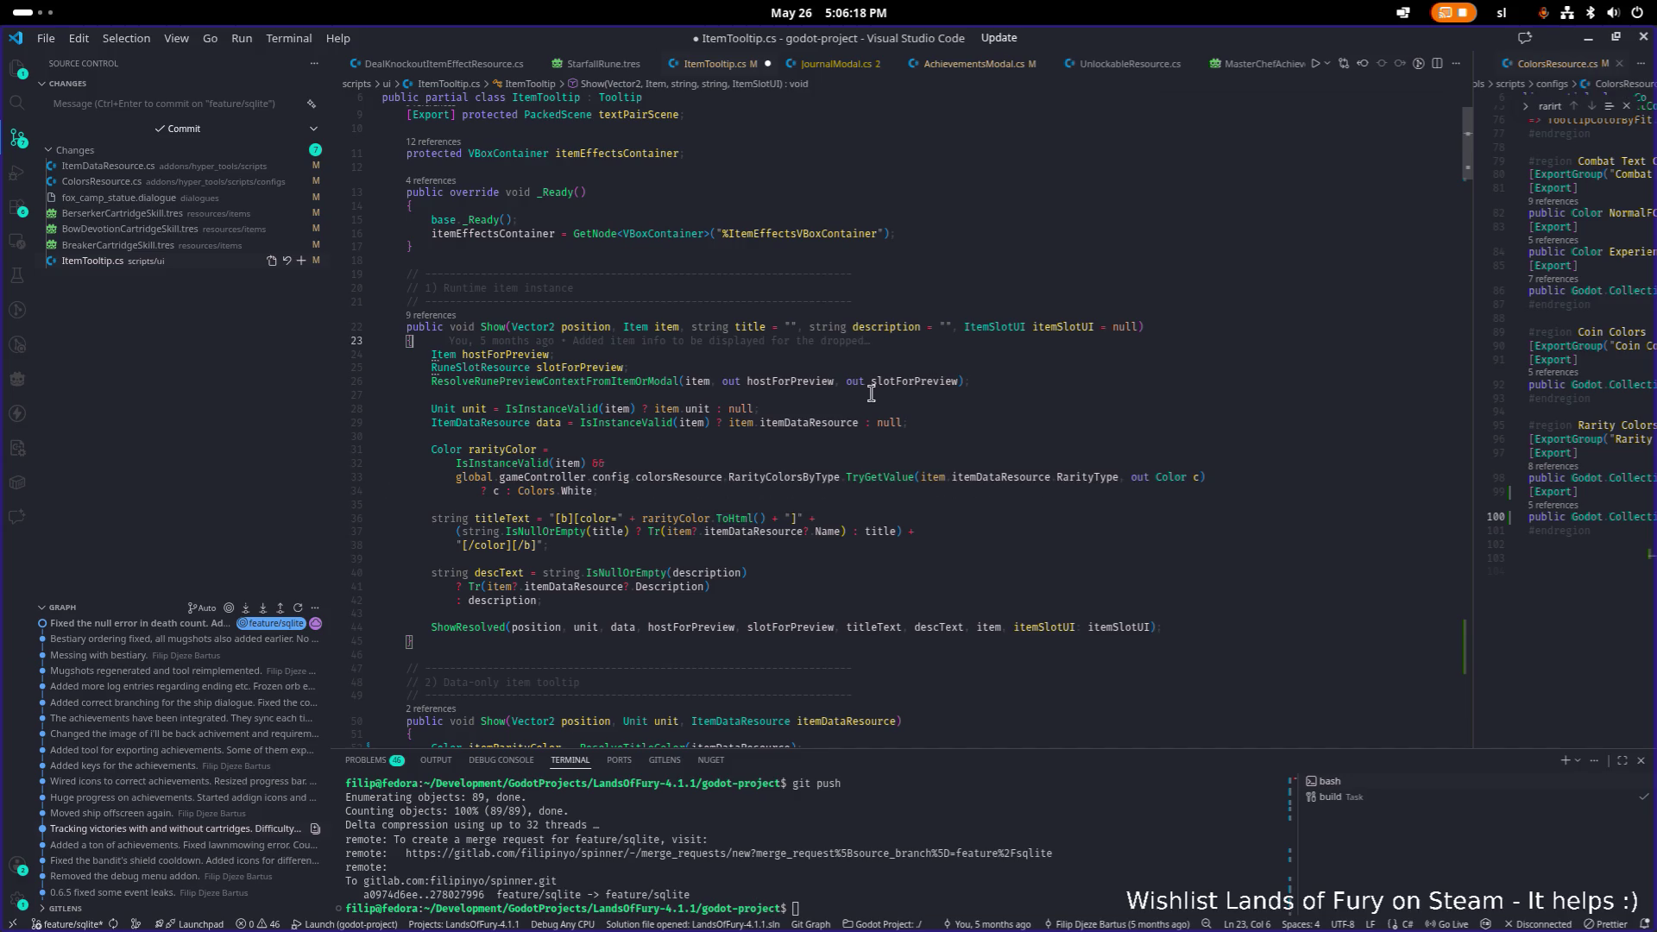
left_click(642, 493)
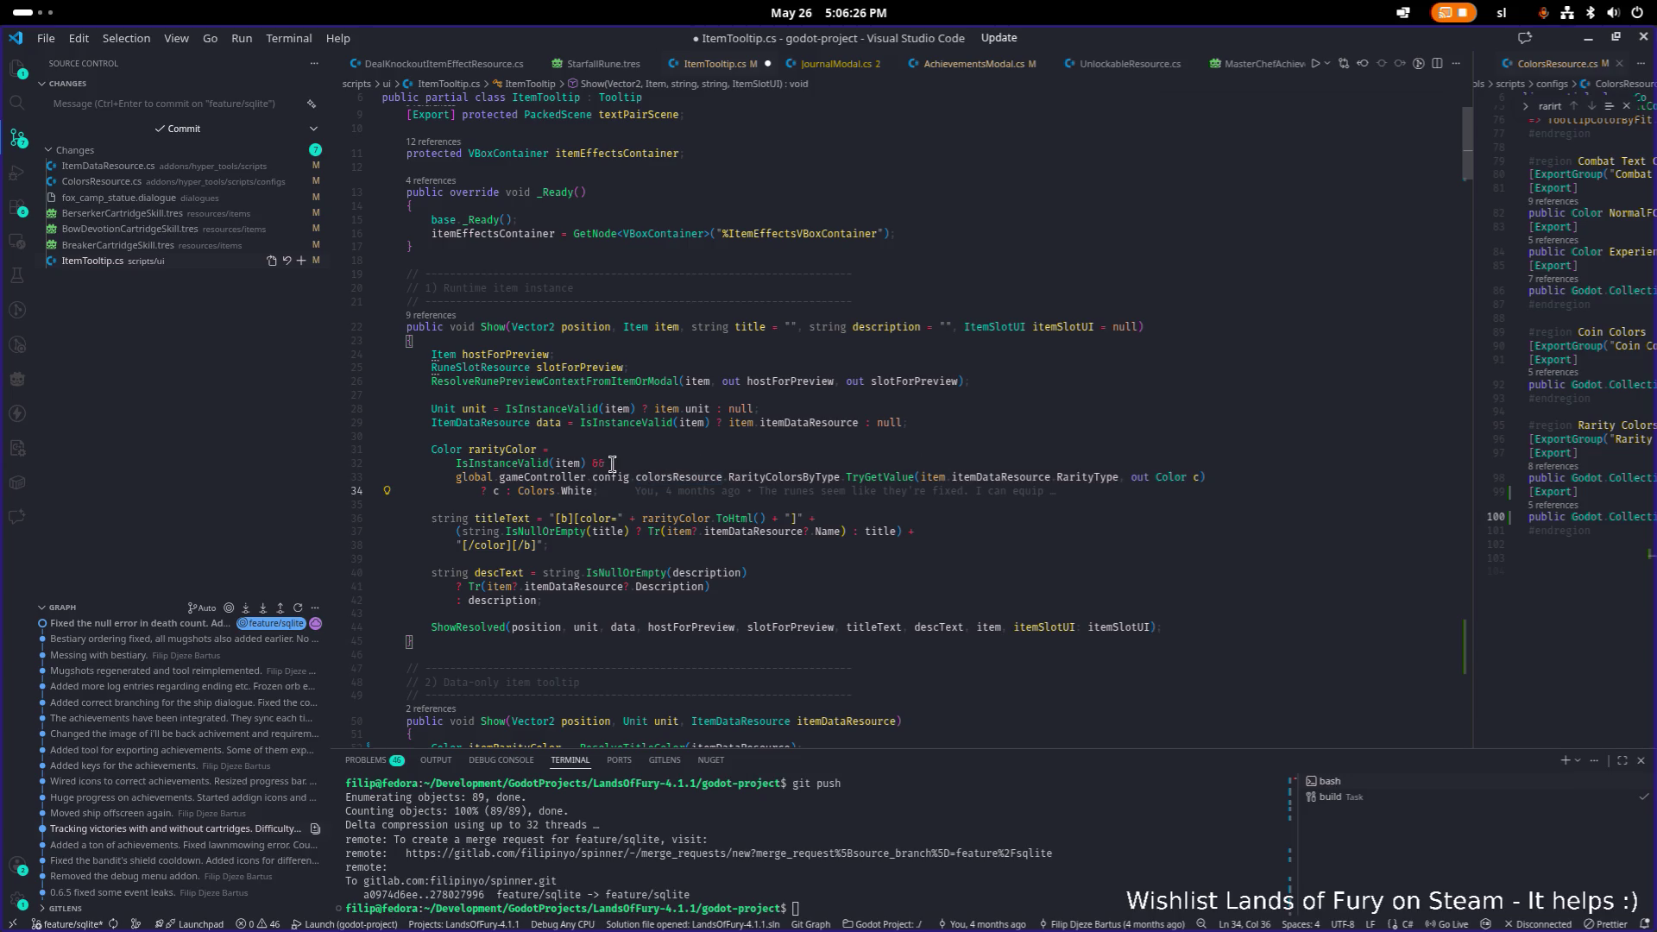
left_click(612, 464)
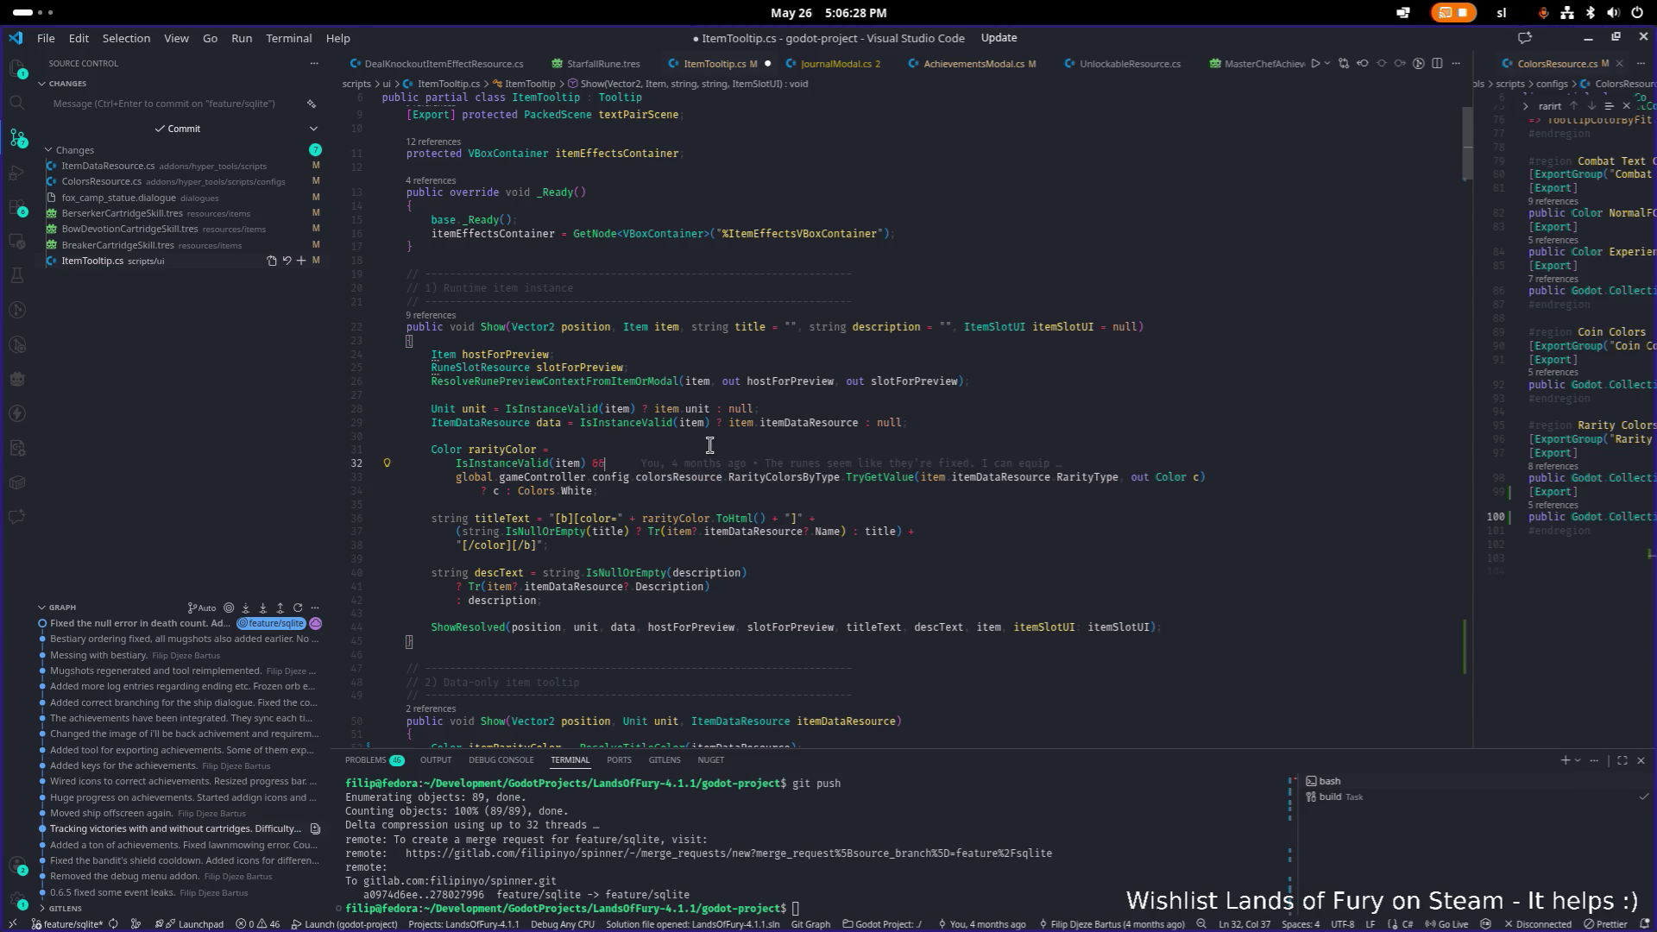
mouse_move(600, 464)
key("Down")
Delete the RarityColorsByType TryGetValue lookup line from the rarityColor expression.
key("Up")
key("Down")
key("End")
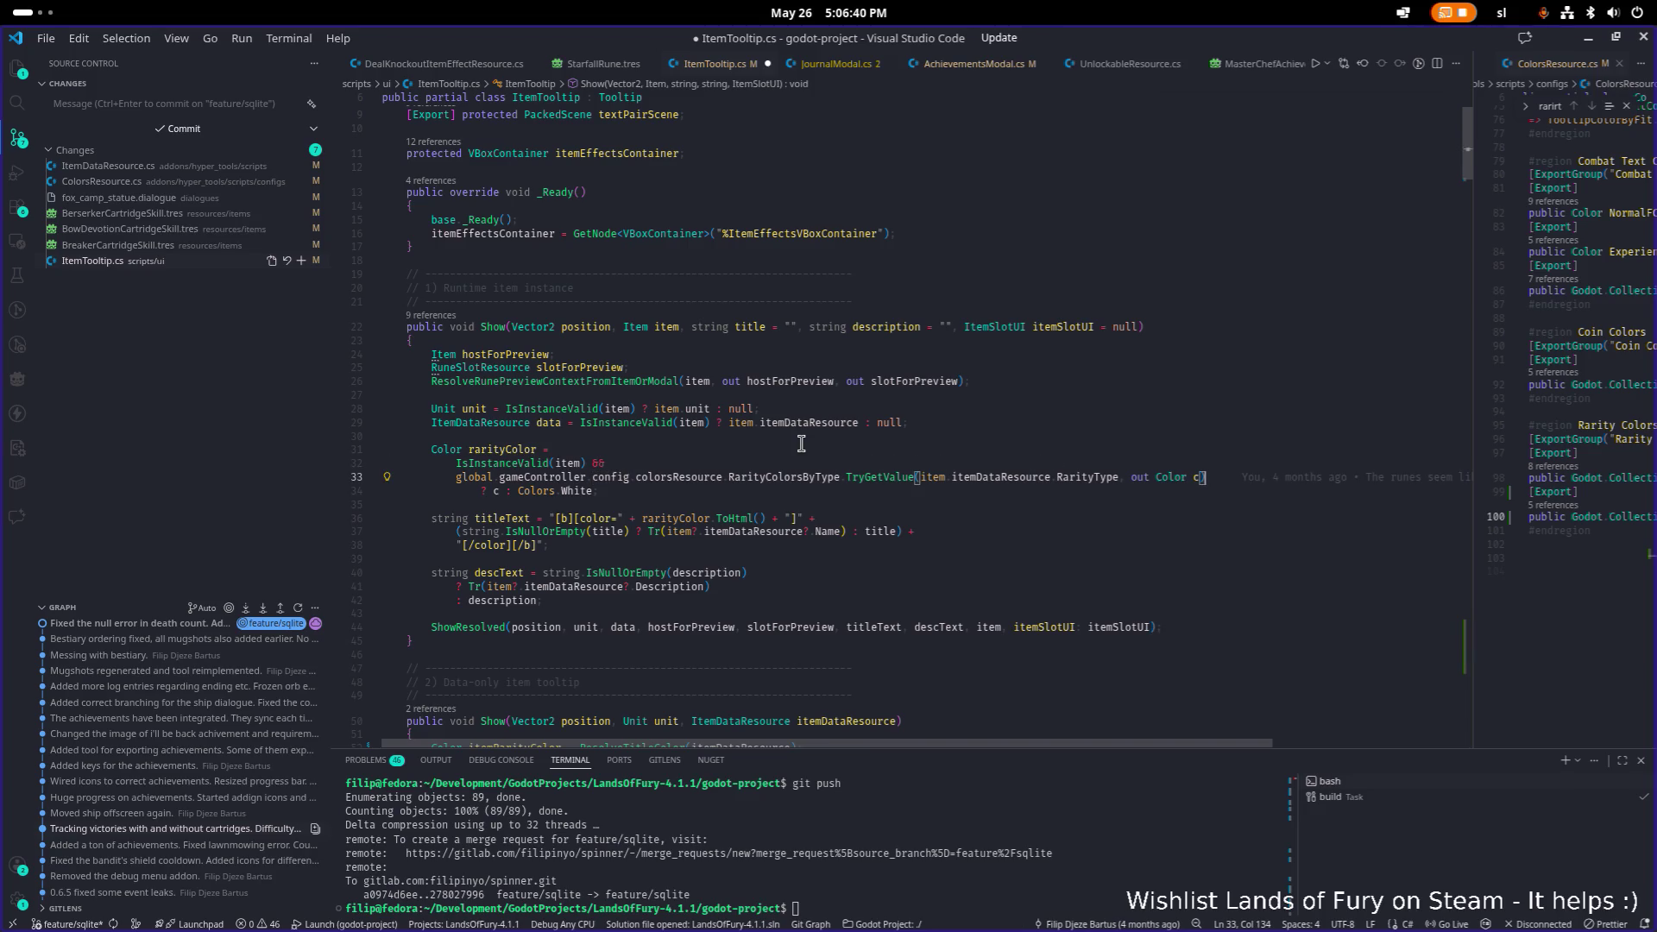
key("shift+Home")
key("BackSpace")
key("BackSpace")
key("shift+Left")
key("shift+Left")
key("BackSpace")
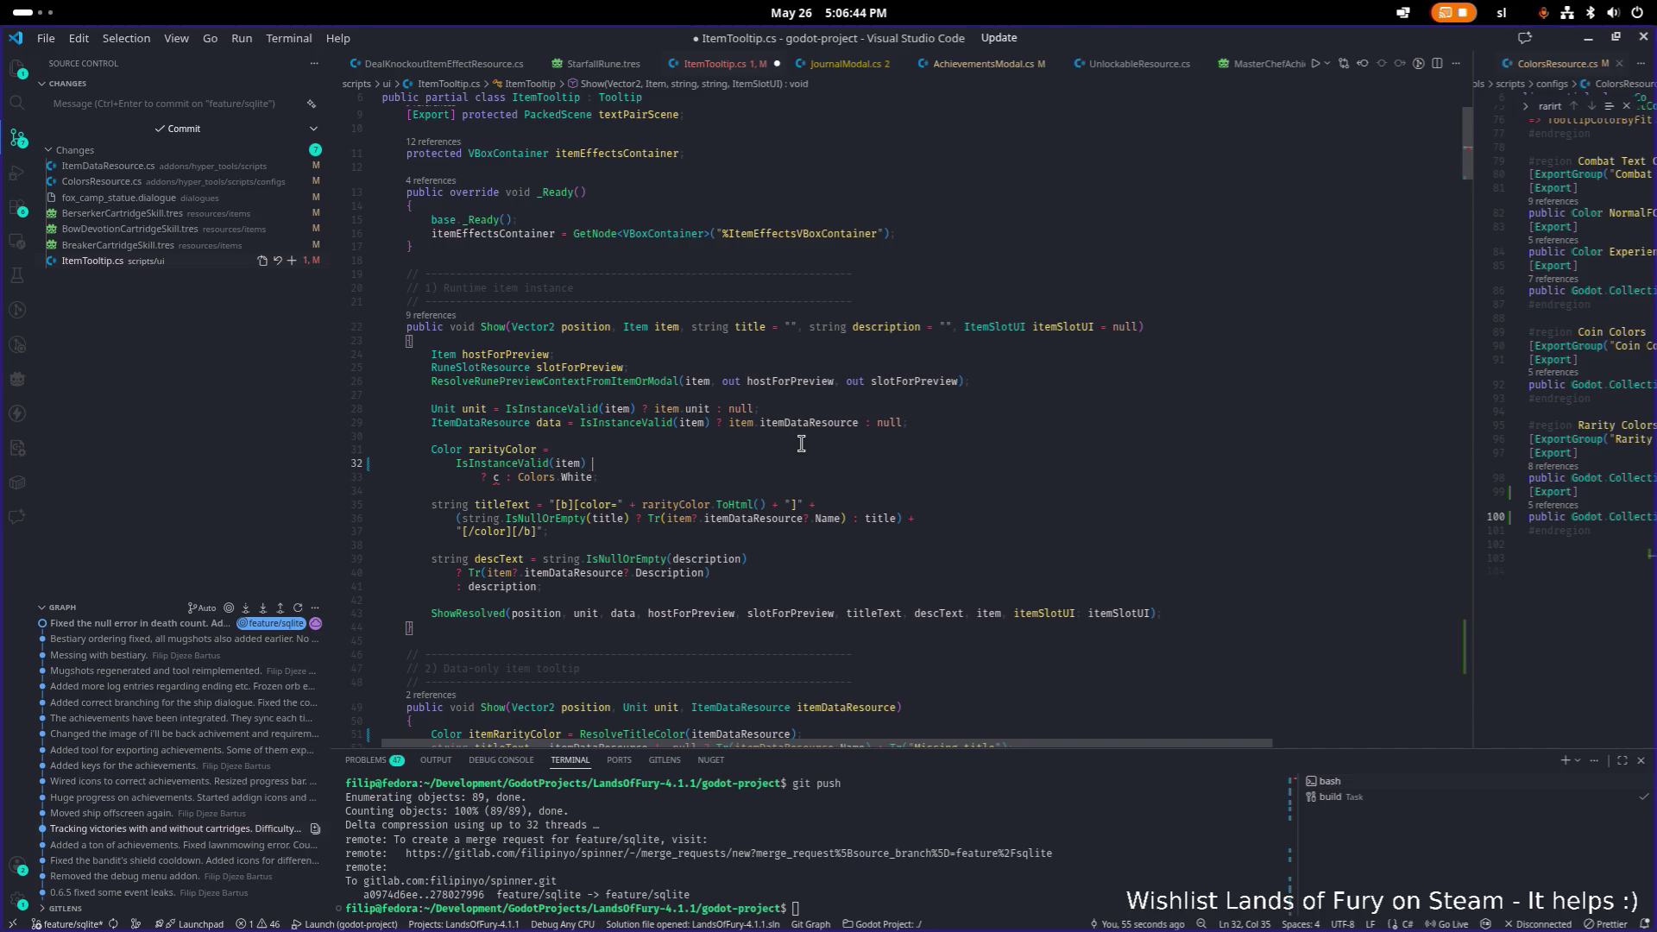
Join the fallback onto the IsInstanceValid line, replacing c with ResolveTitleColor(item.itemDataResource), and save.
key("Down")
key("Home")
key("shift+Home")
key("BackSpace")
key("BackSpace")
key("Tab")
key("BackSpace")
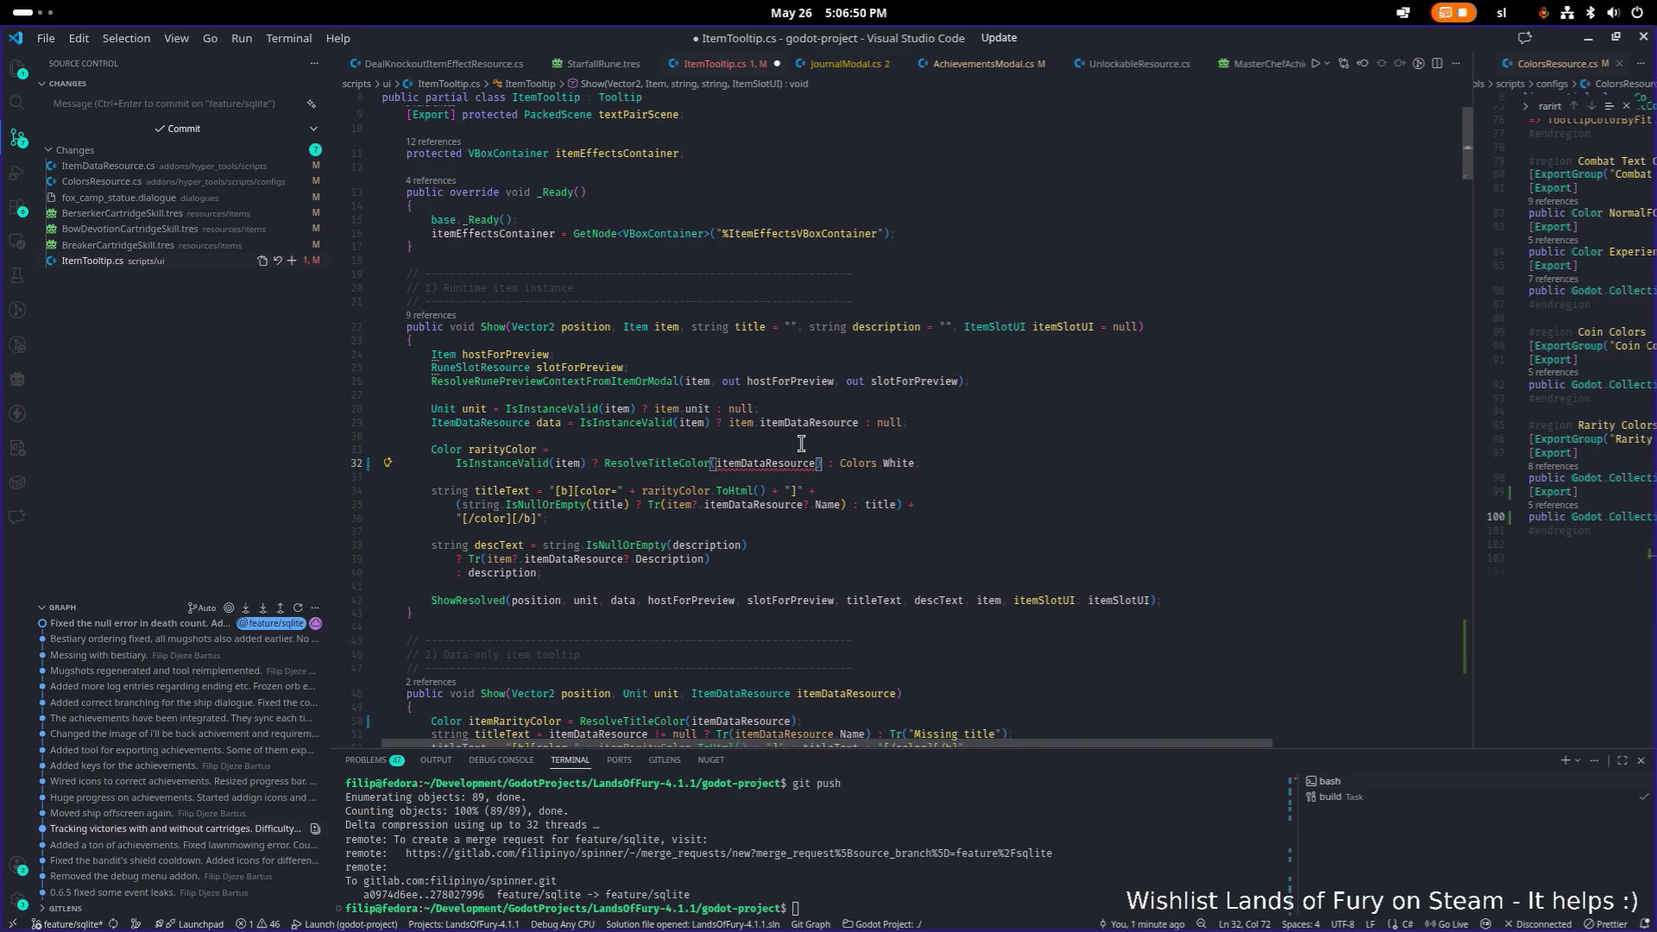
key("ctrl+Left")
type("item")
key("ctrl+s")
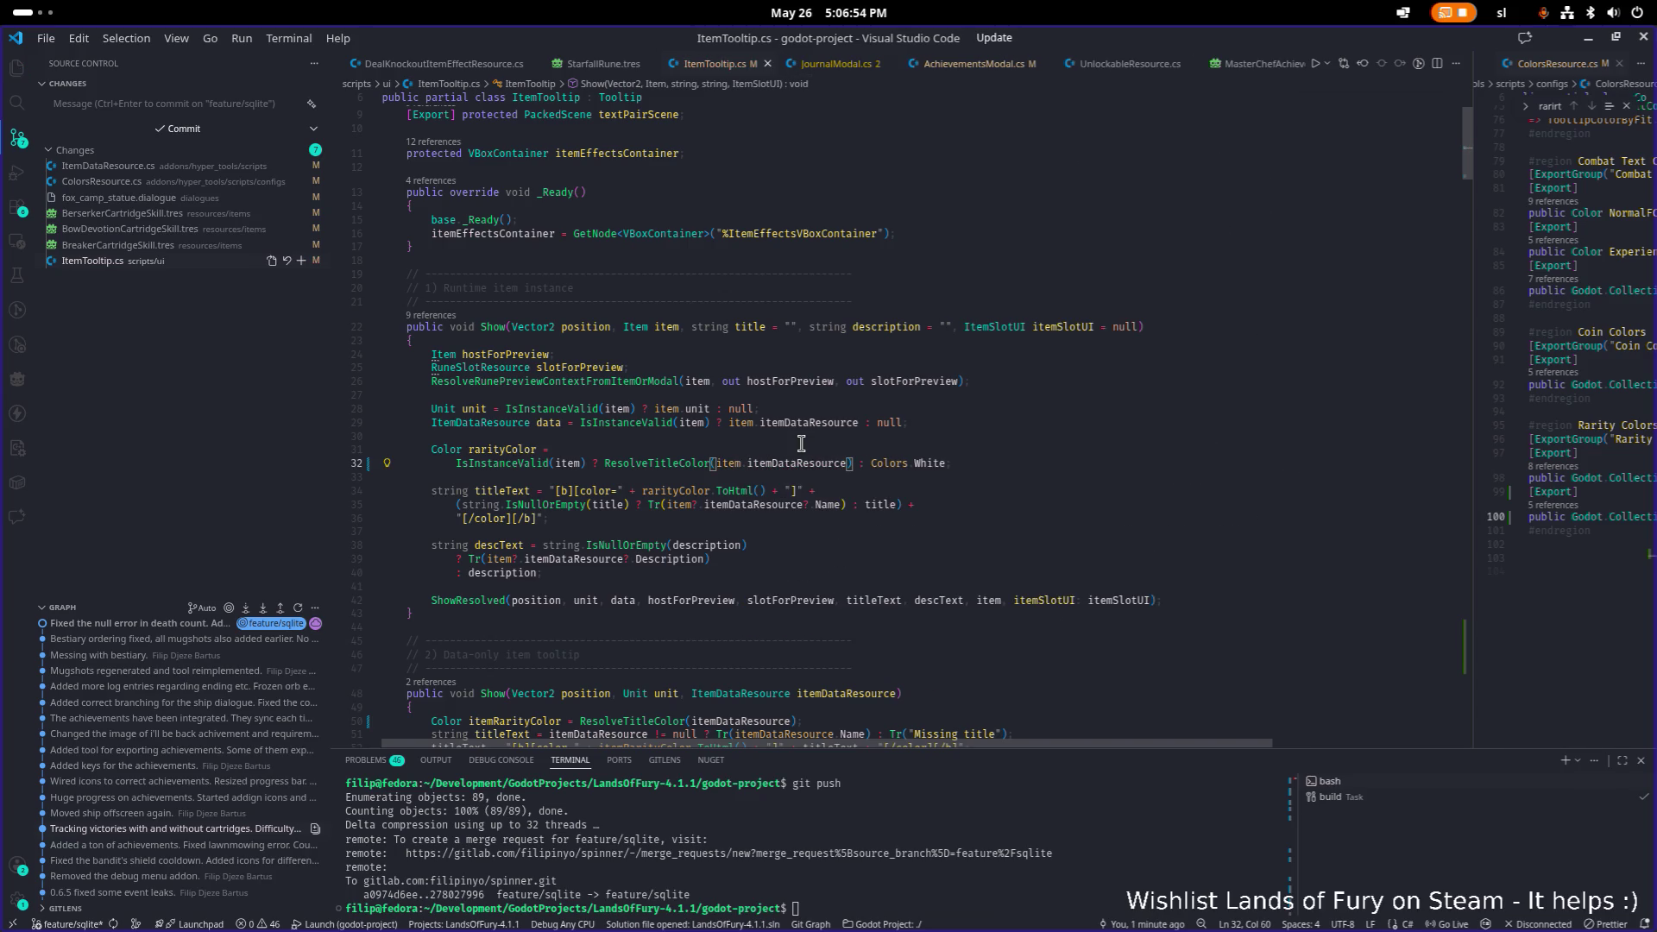
Pull the whole conditional onto the rarityColor line, save, and return to Godot.
left_click(832, 446)
key("ctrl+Delete")
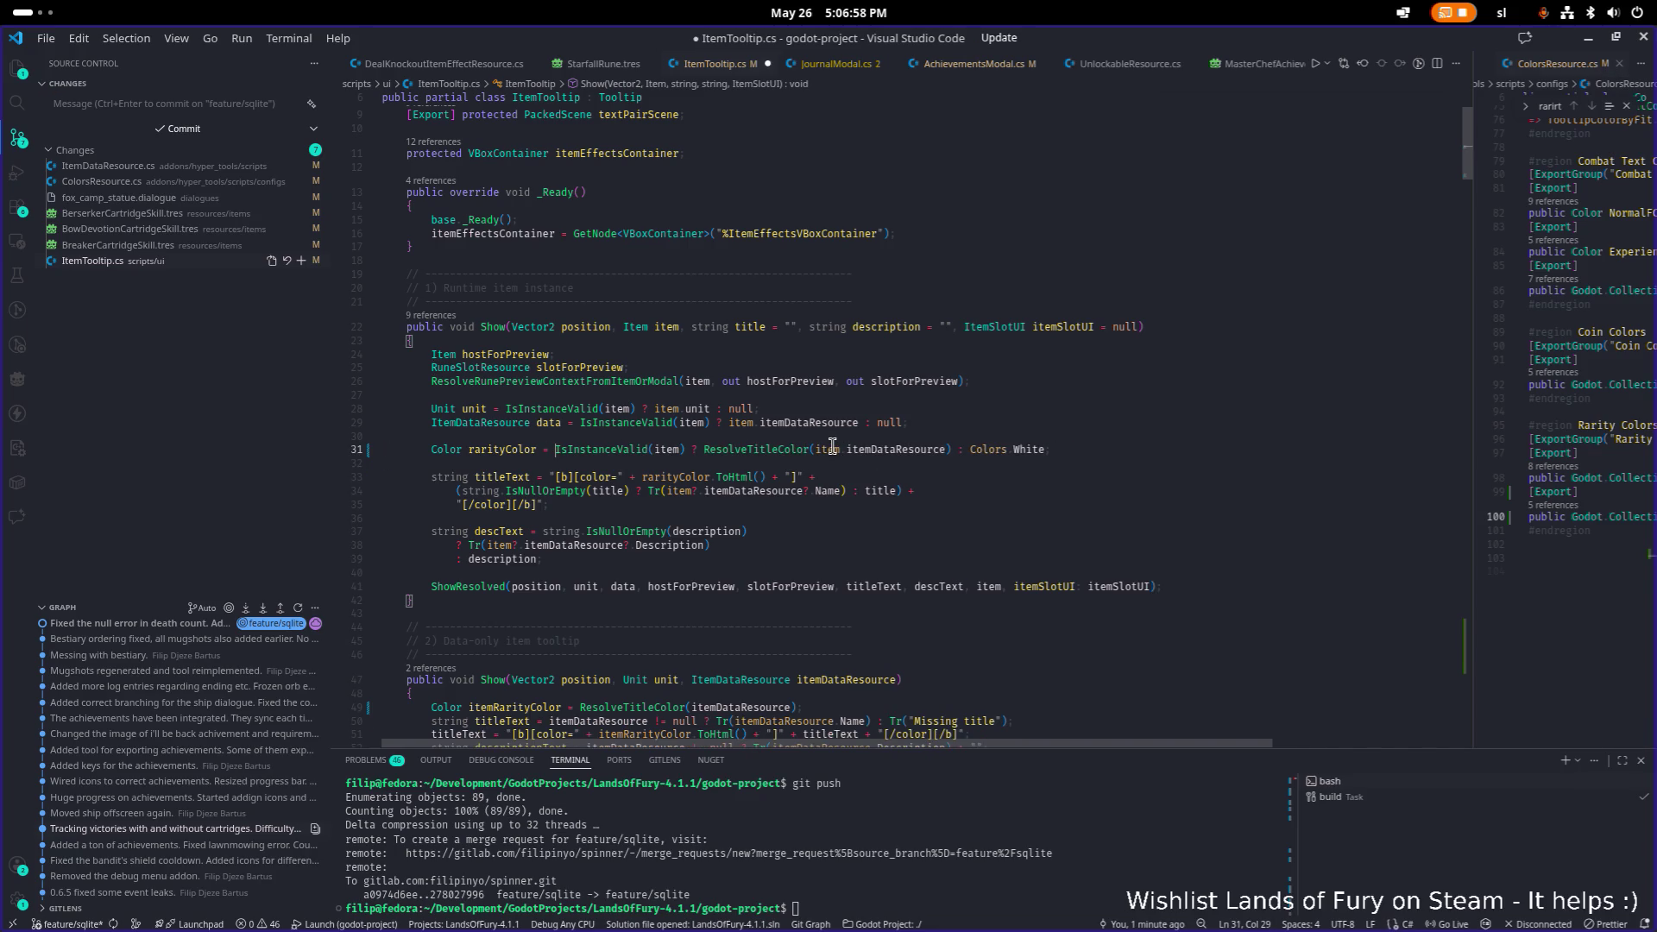
key("Down")
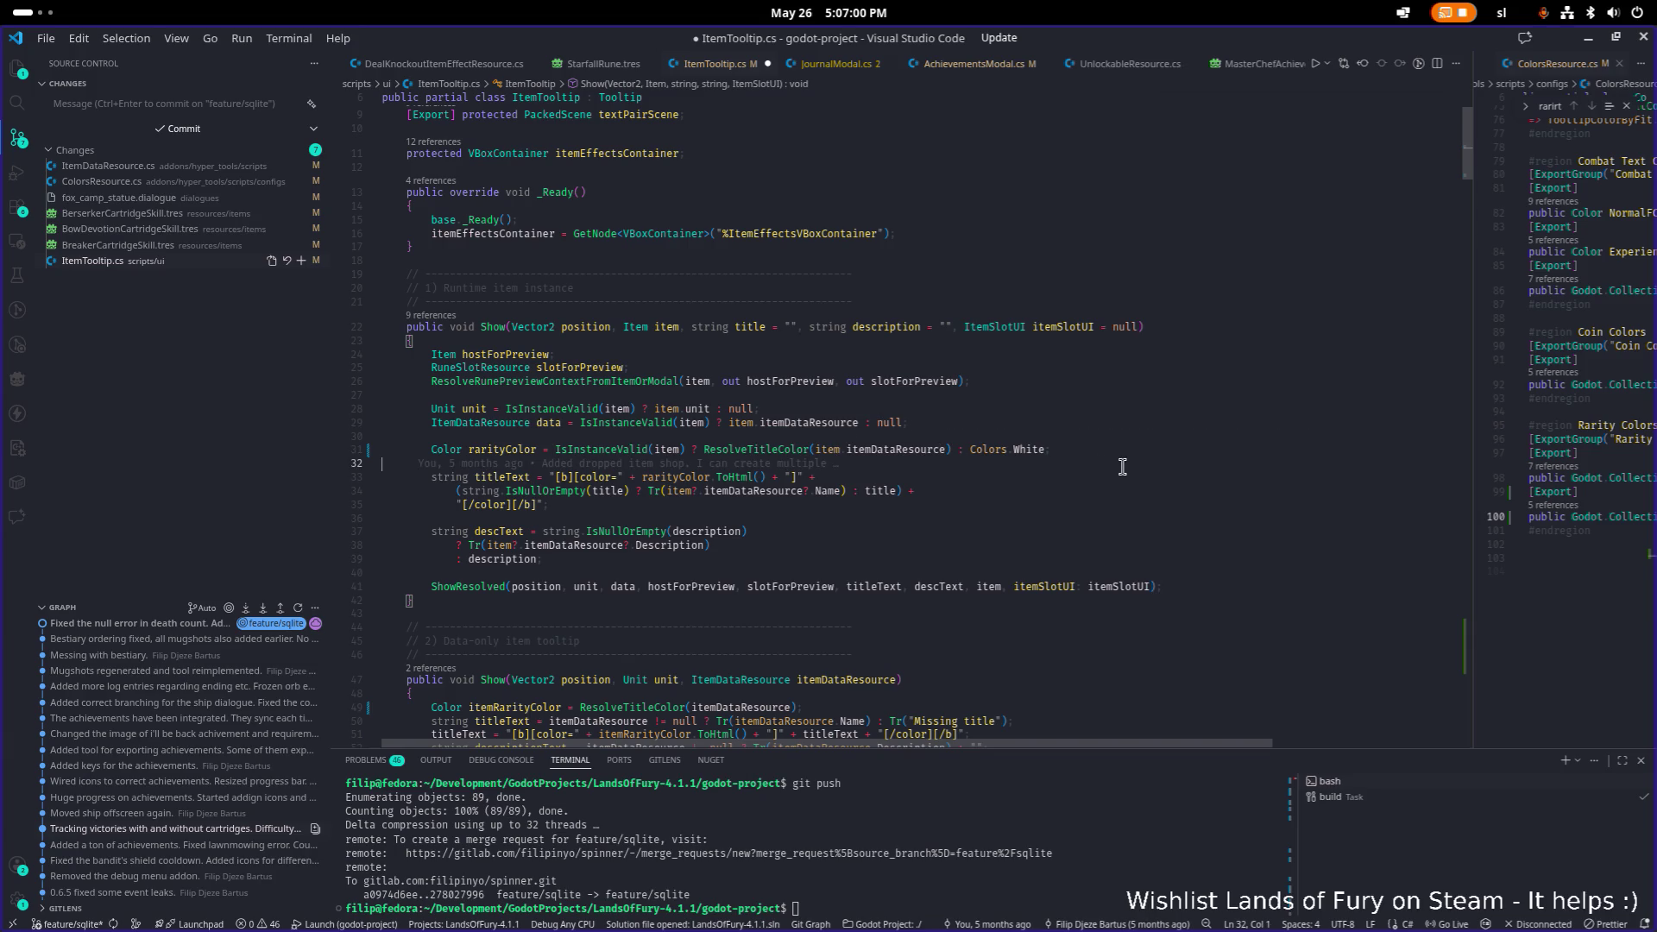
key("ctrl+s")
left_click(1072, 456)
left_click(1126, 467)
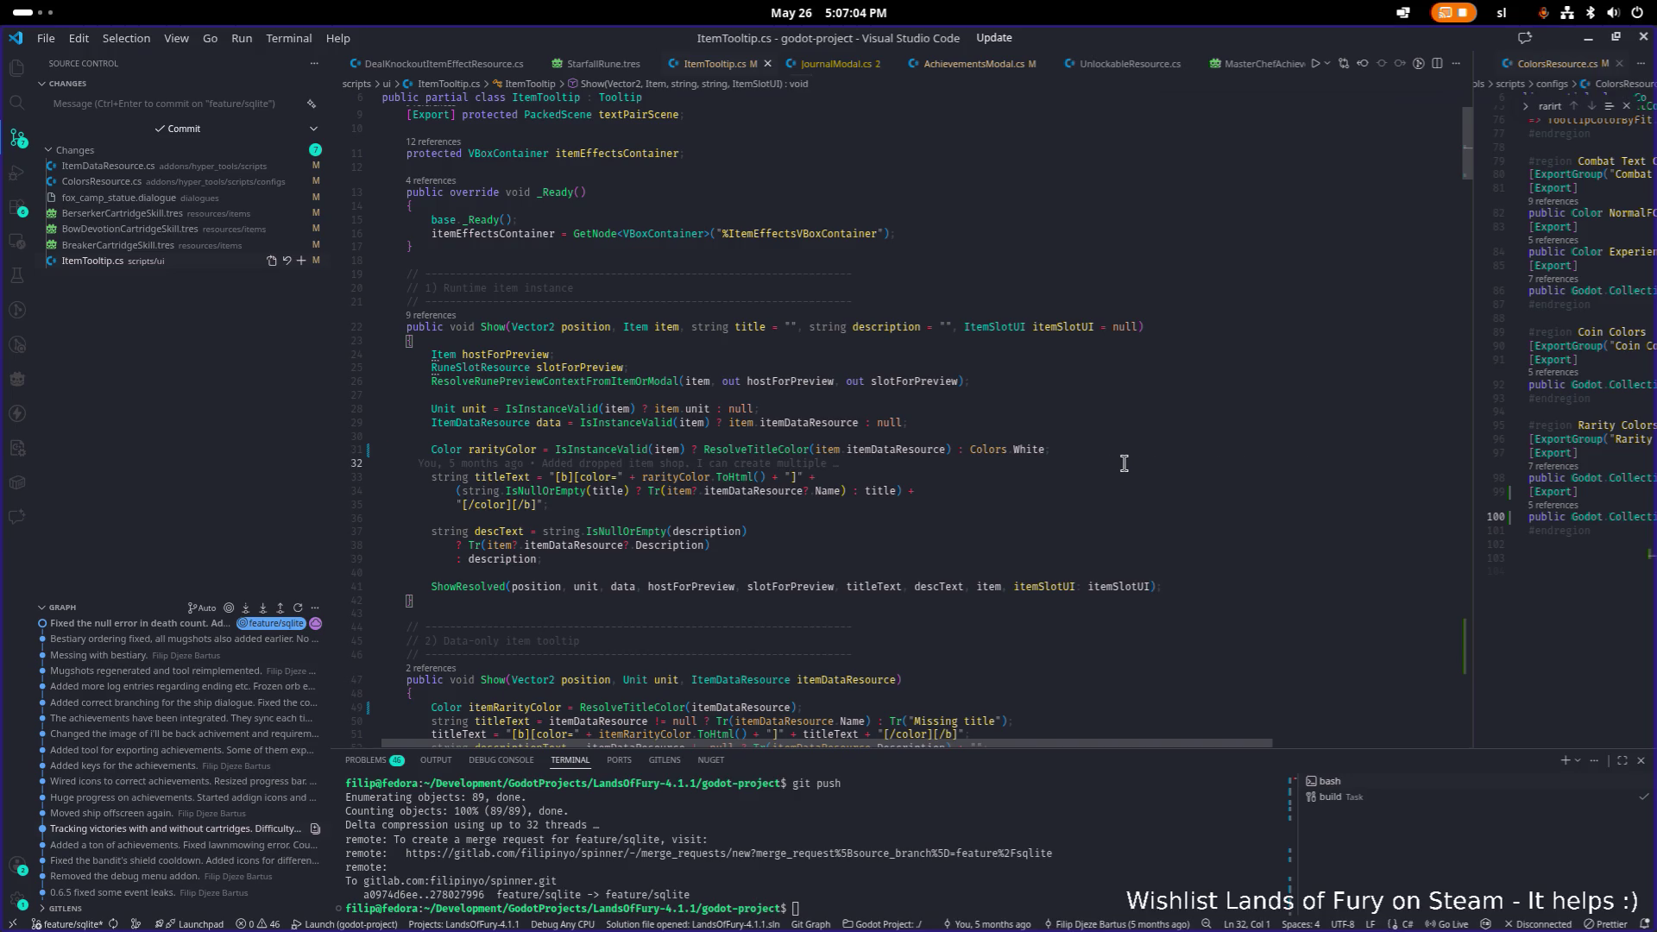
key("alt+Tab")
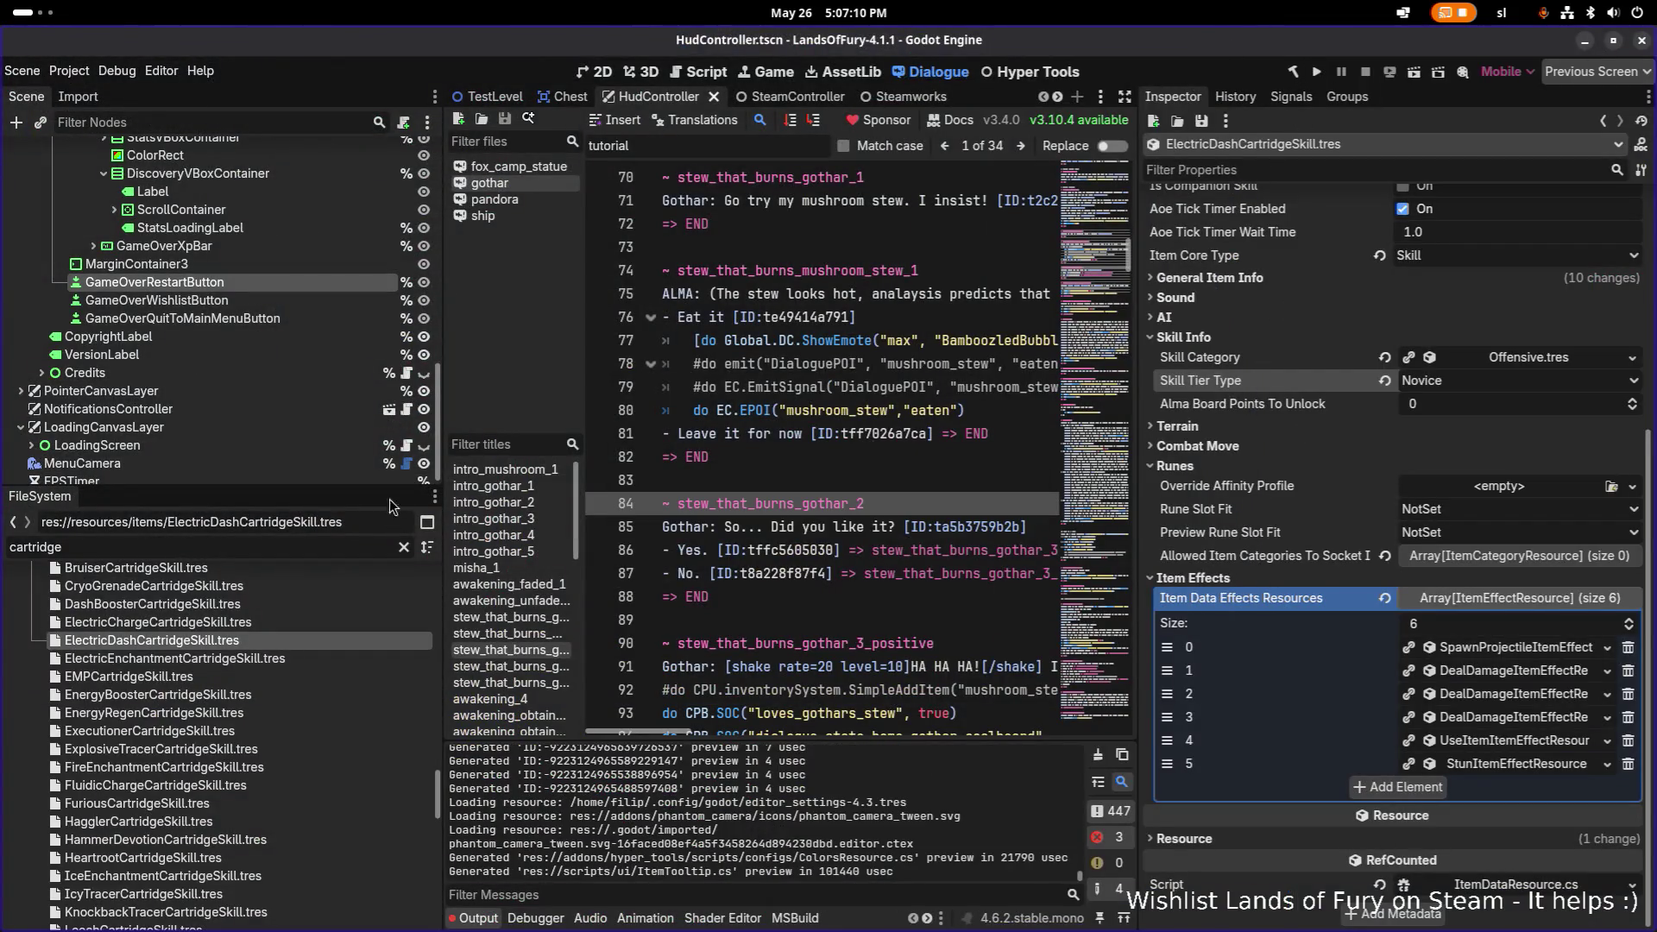
Filter FileSystem for 'colors', select ColorsResources.tres, rebuild the C# project, and scroll to Rarity Colors.
double_click(208, 548)
type("co")
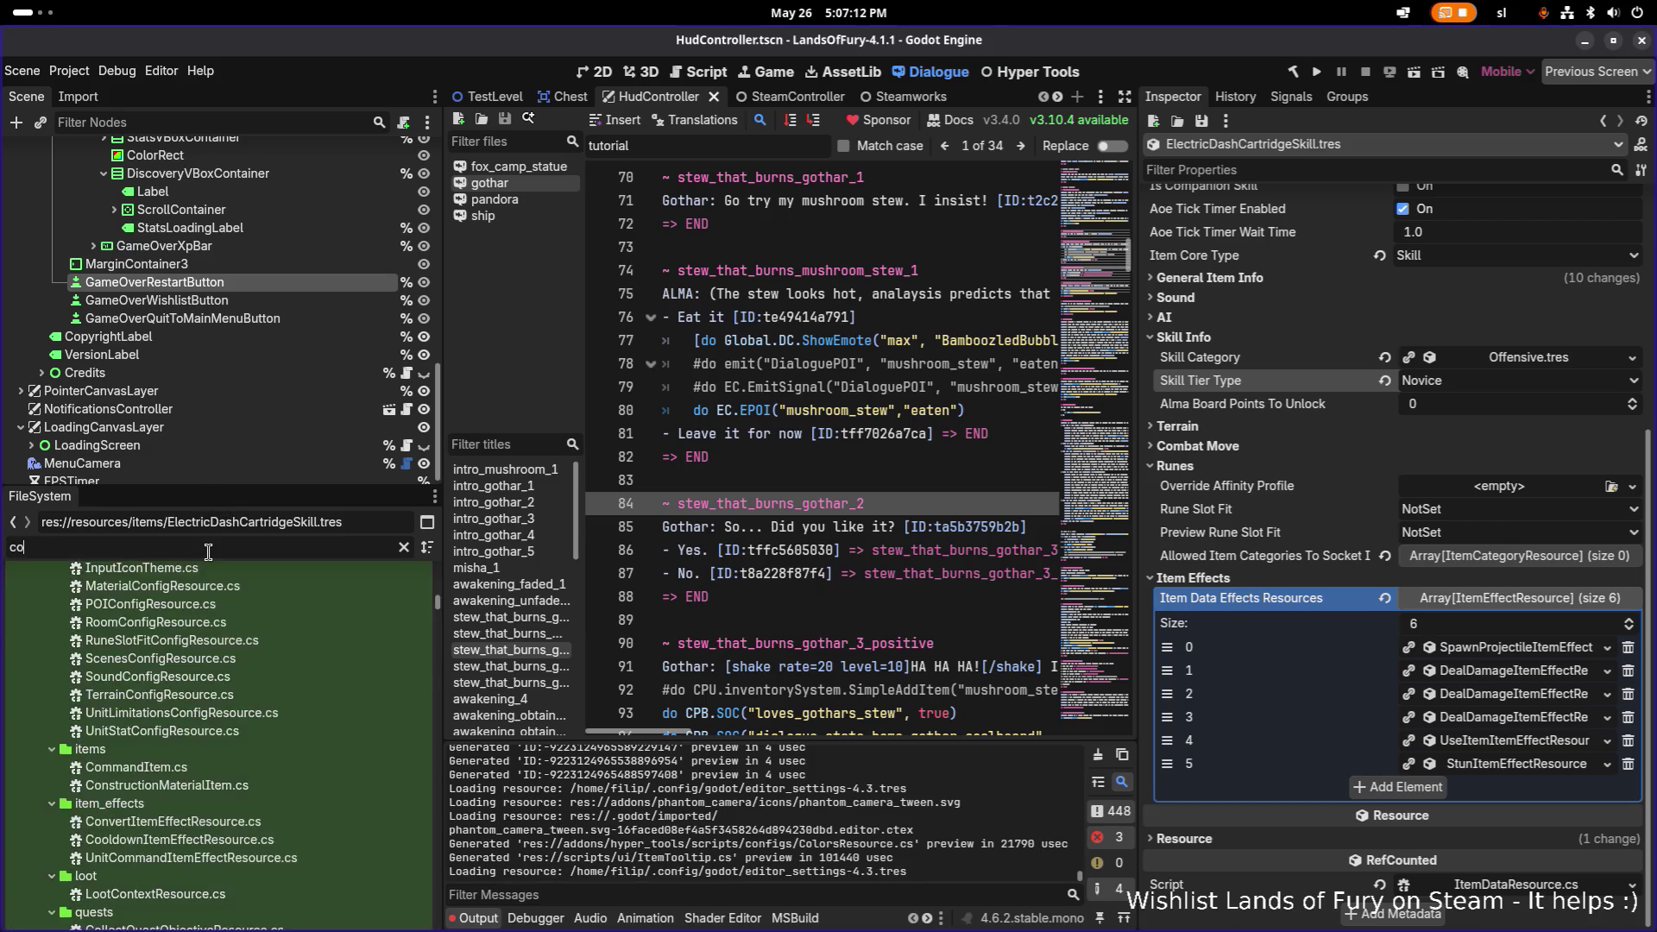
type("lorsre")
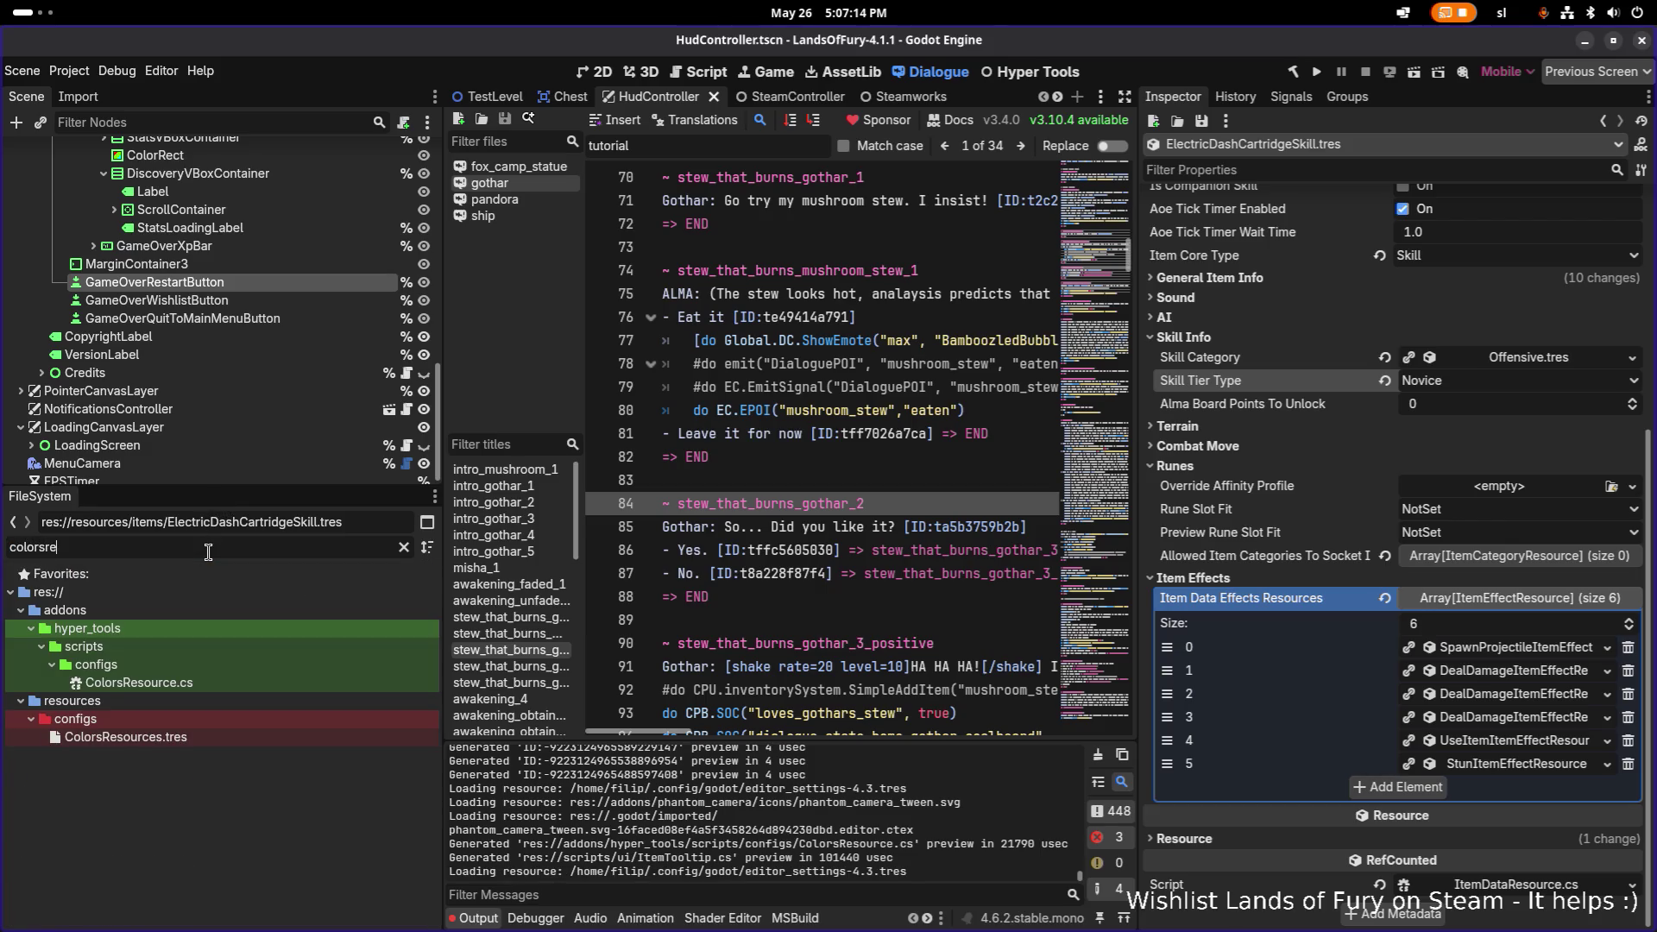
left_click(283, 736)
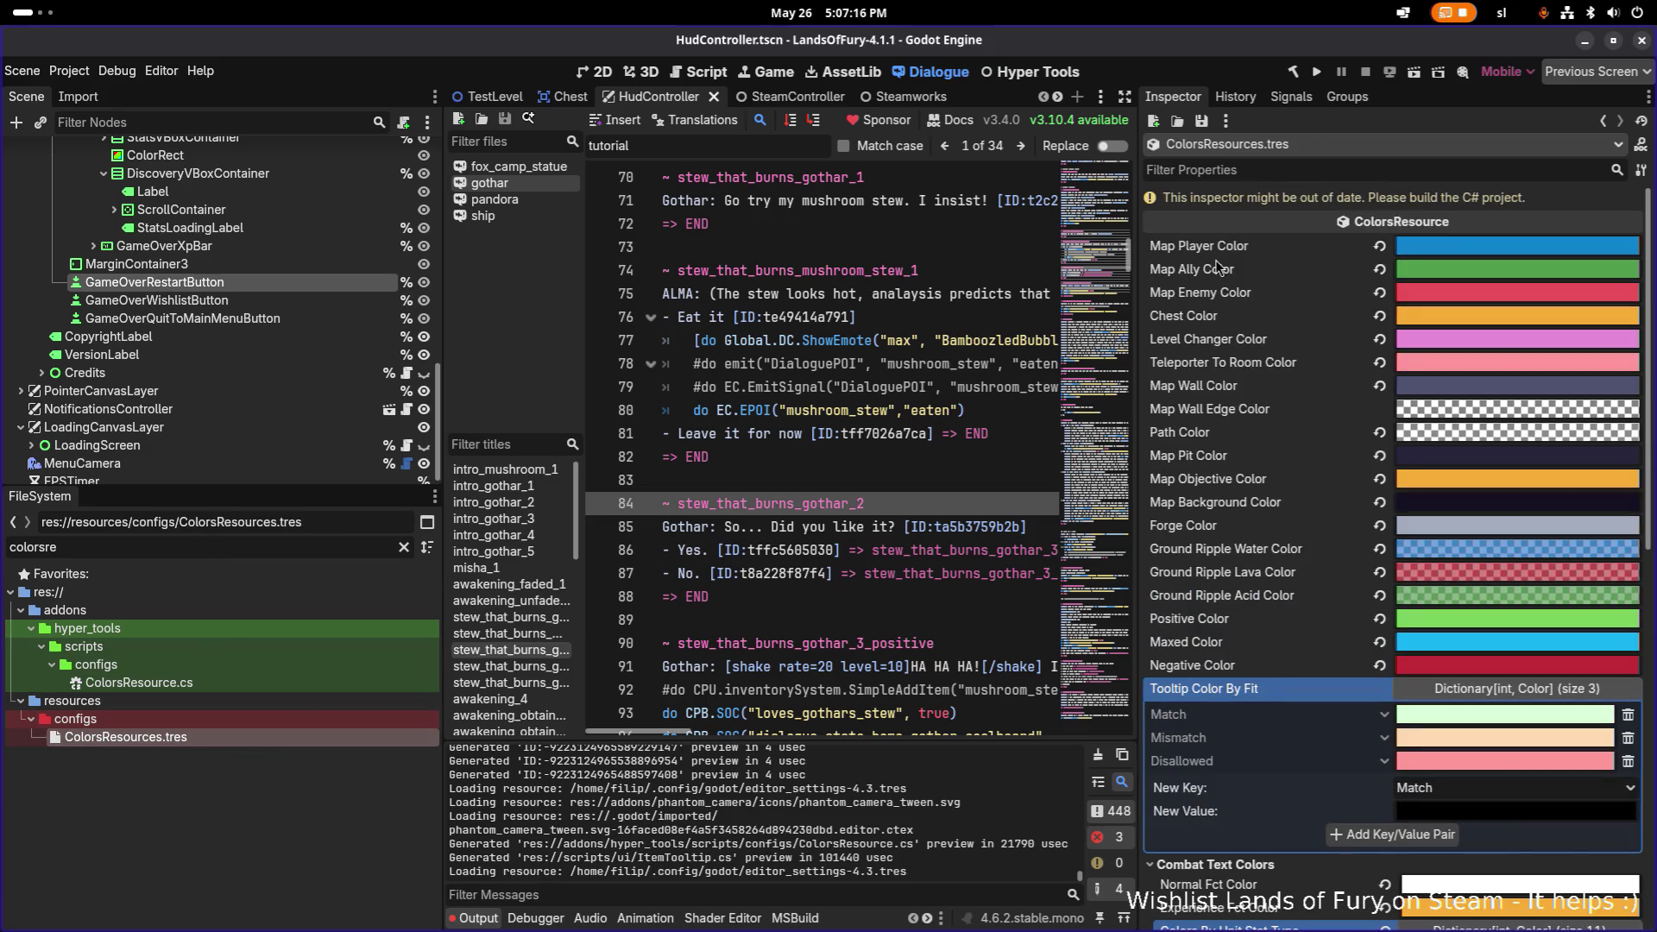
left_click(1294, 74)
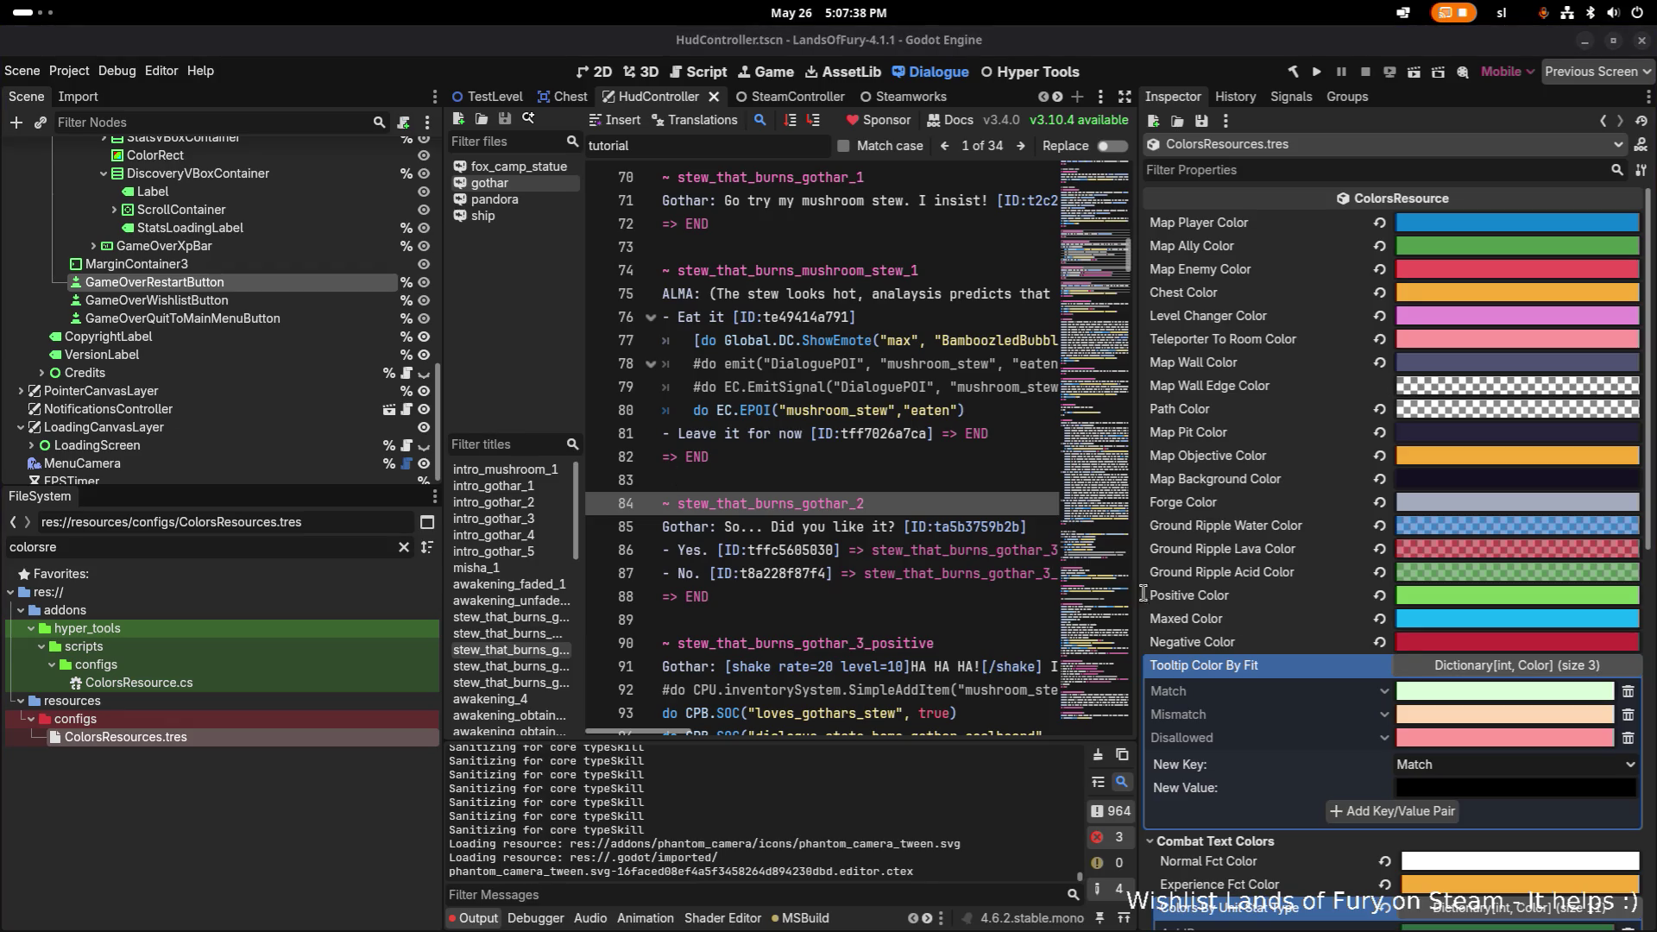
scroll(1412, 686, "down", 10)
scroll(1433, 689, "down", 4)
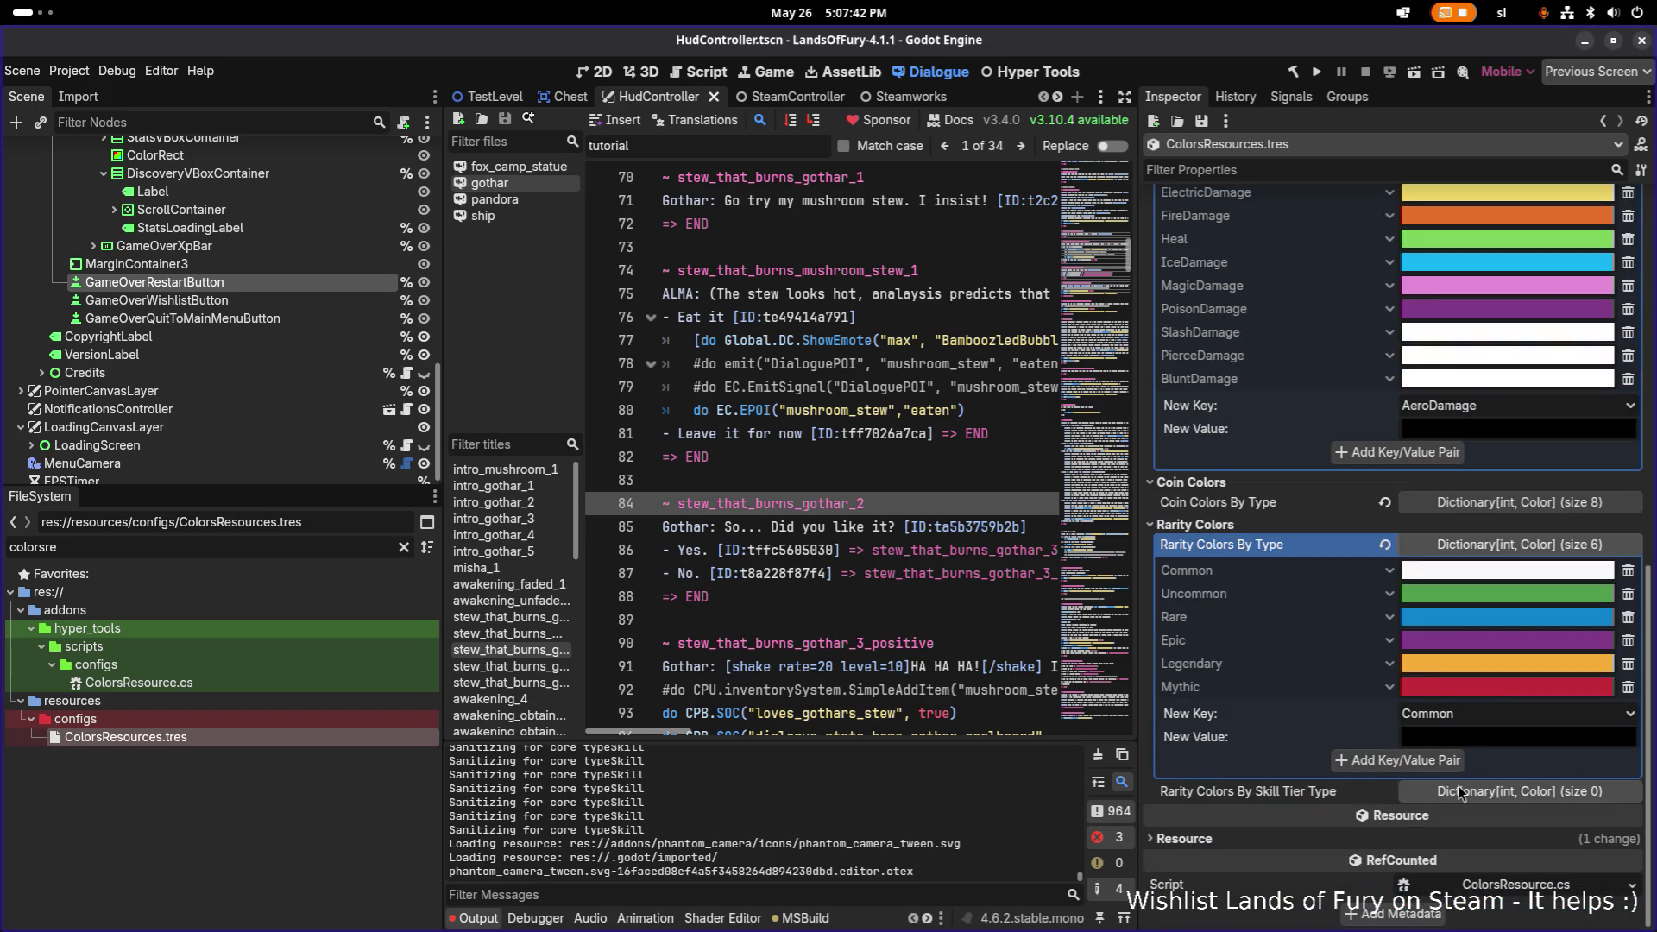
Expand Rarity Colors By Skill Tier Type, try adding a Novice entry, then delete it to restart.
left_click(1504, 796)
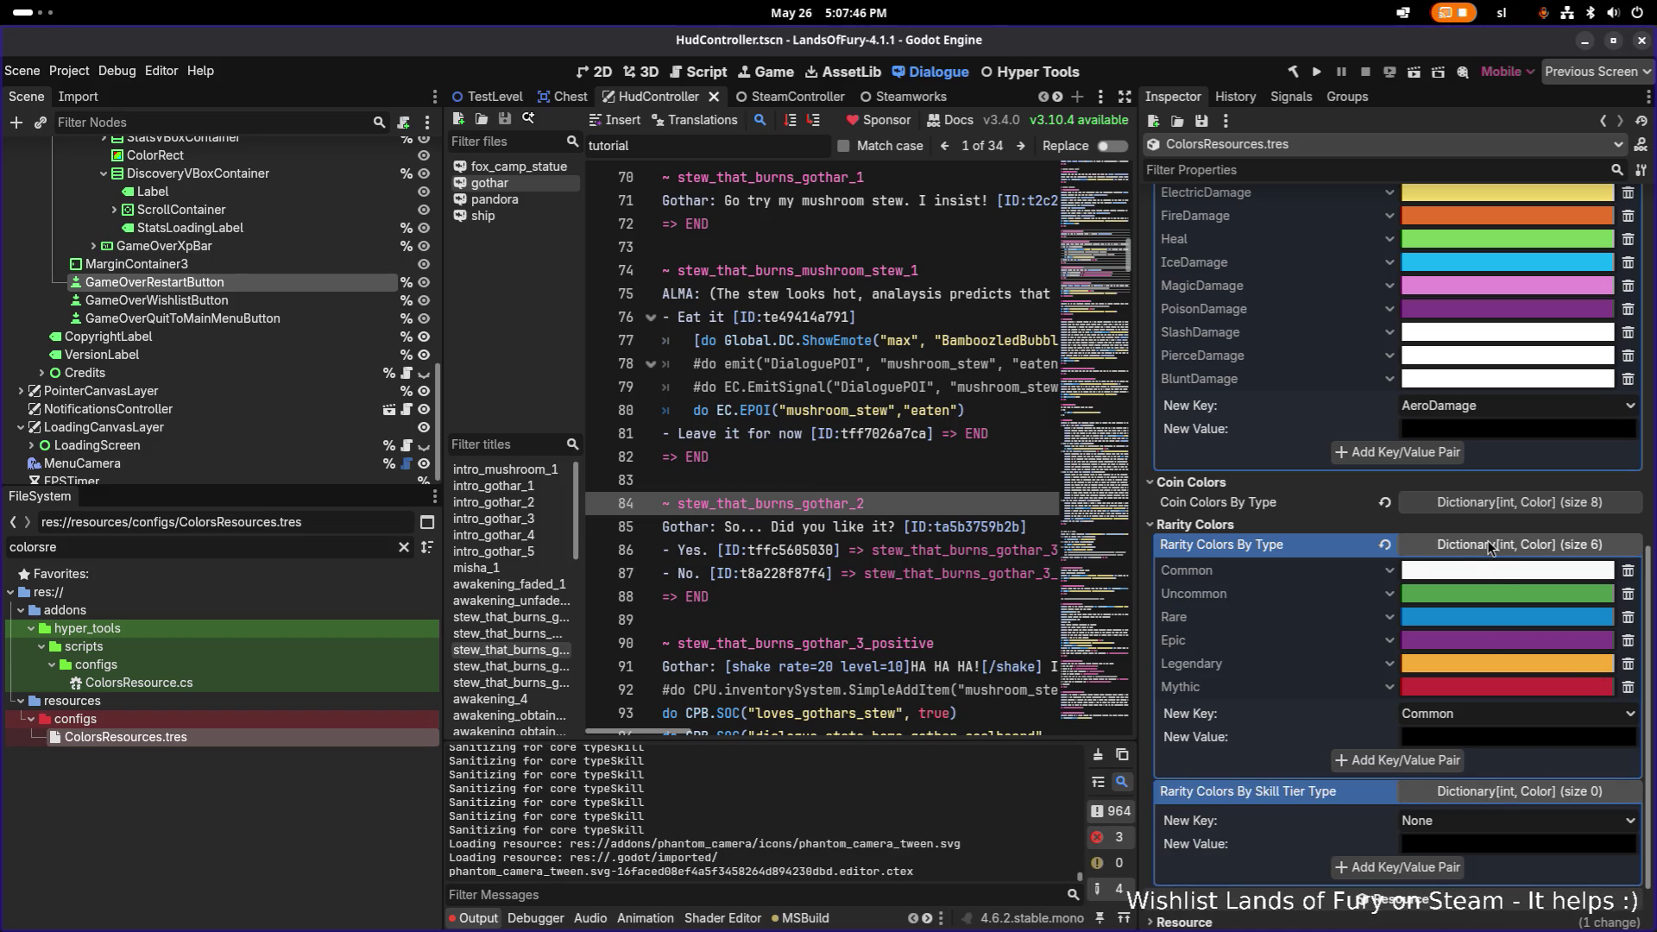
right_click(1261, 544)
left_click(1284, 554)
scroll(1286, 790, "down", 2)
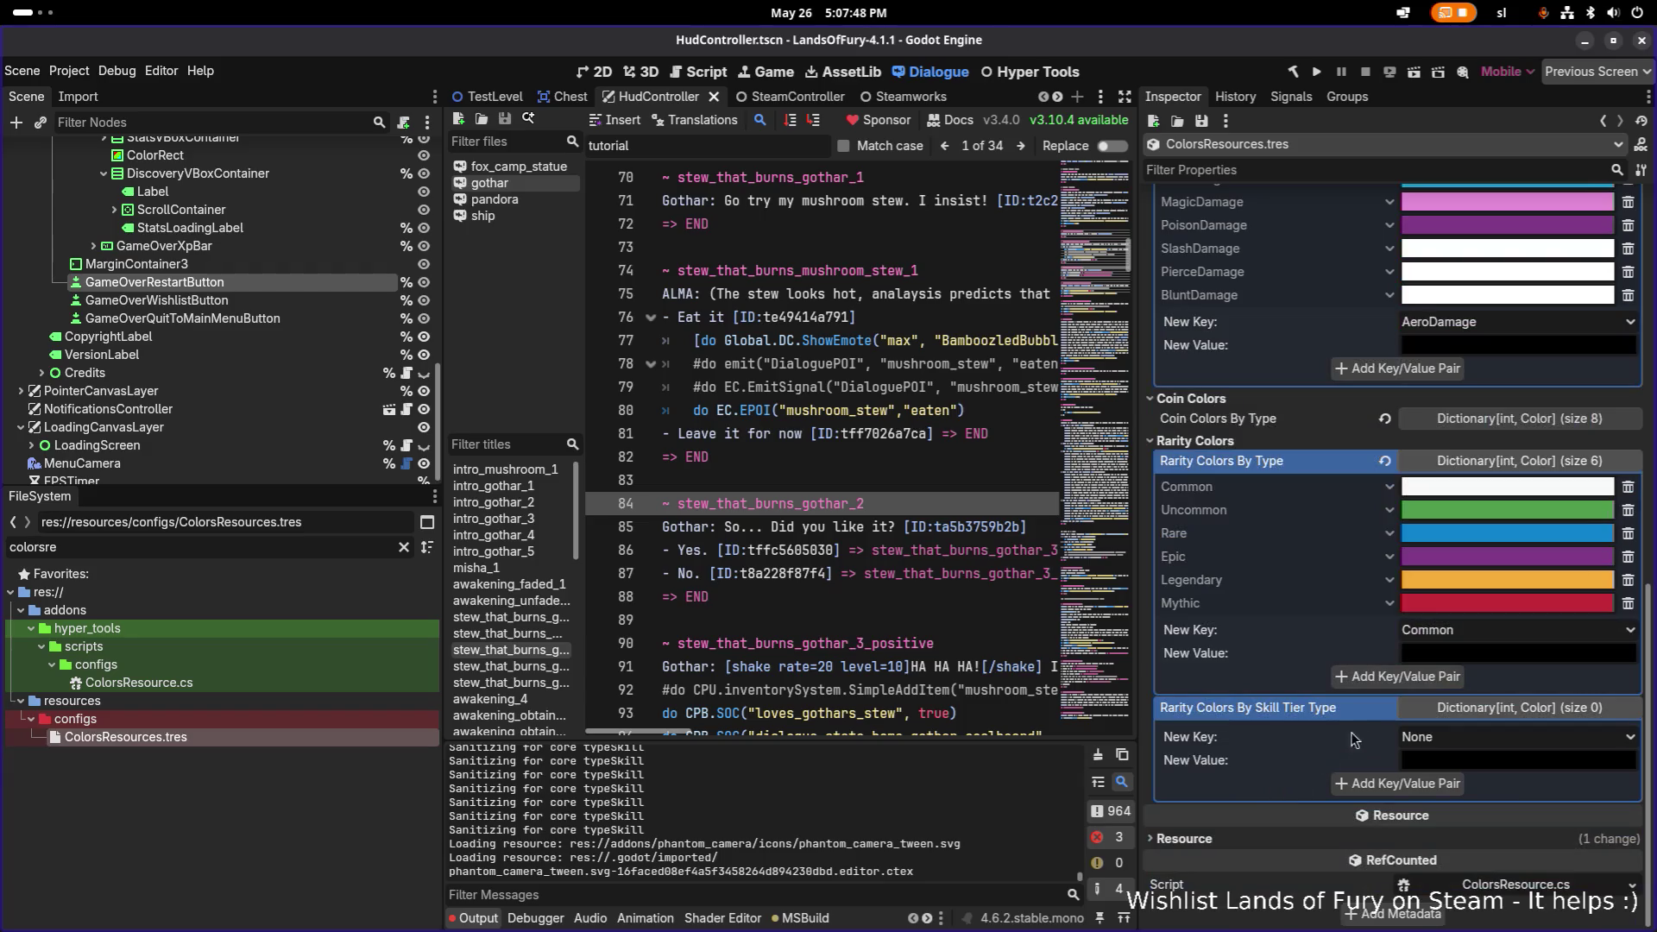
left_click(1454, 747)
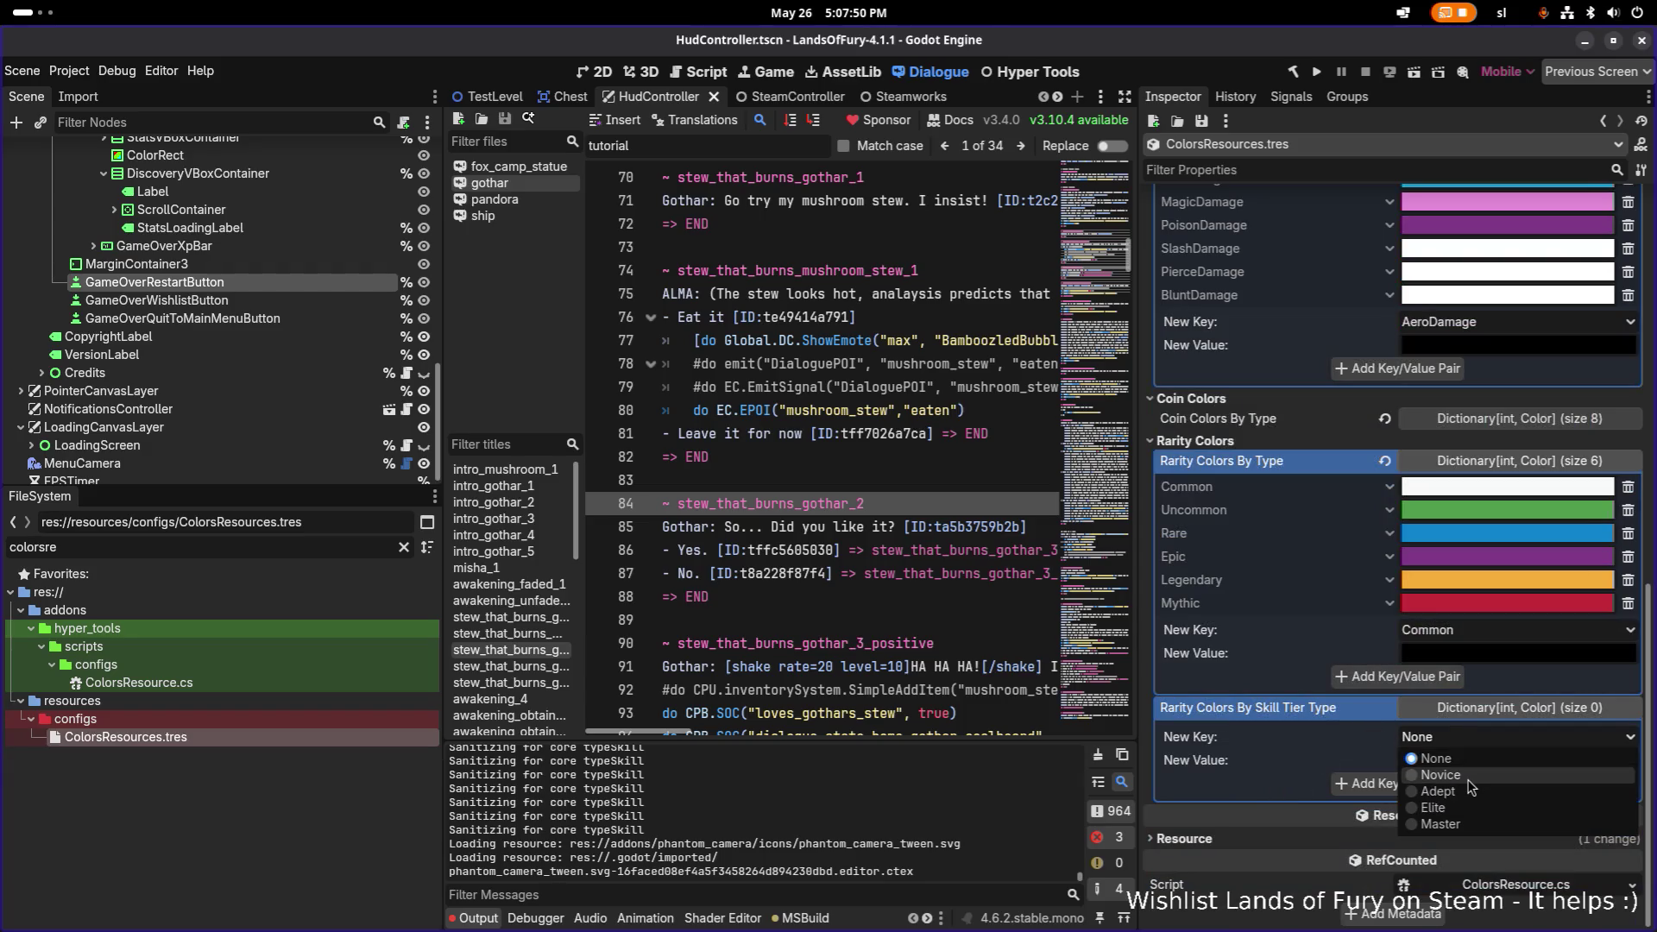
left_click(1467, 777)
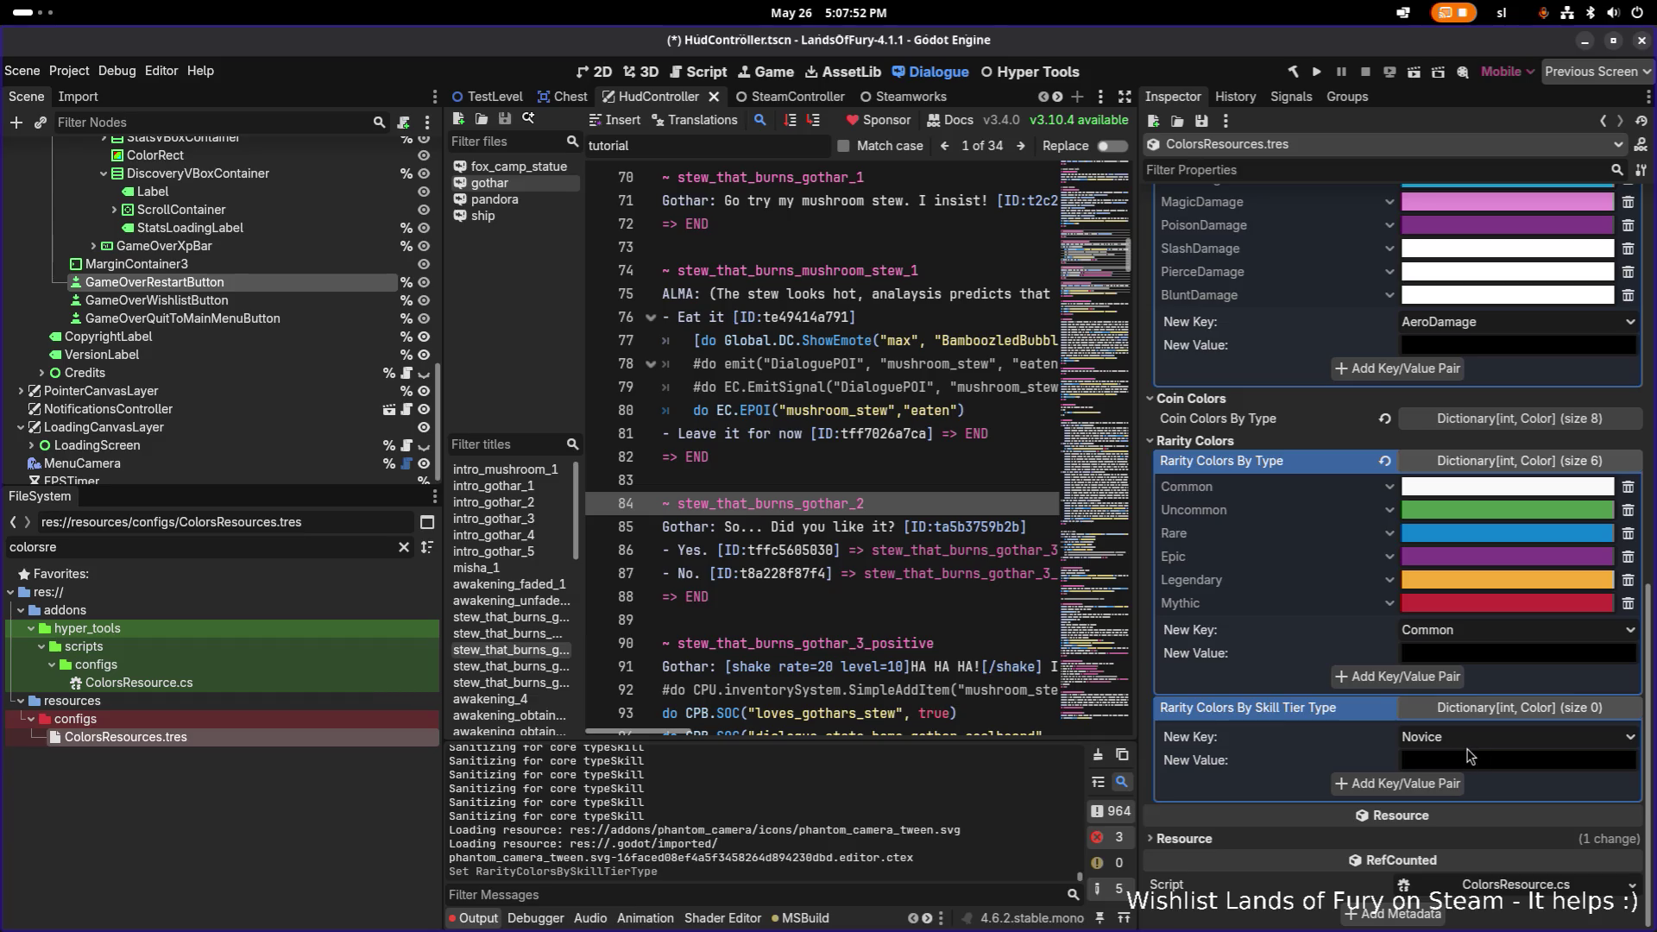
left_click(1444, 785)
left_click(1456, 762)
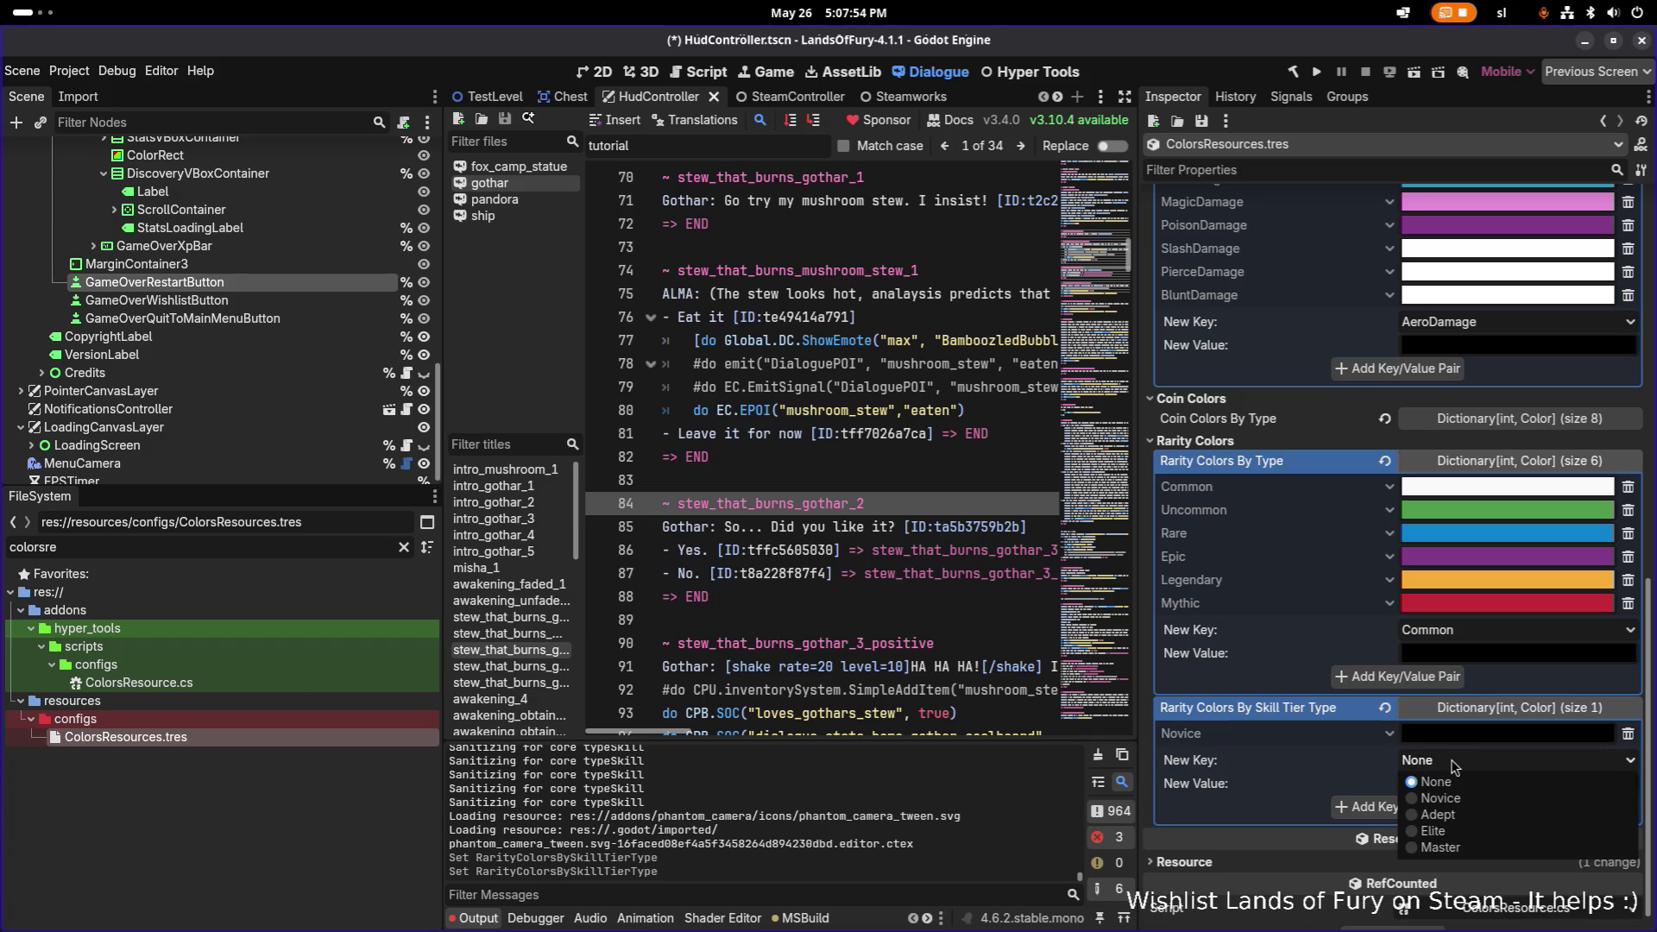
left_click(1450, 799)
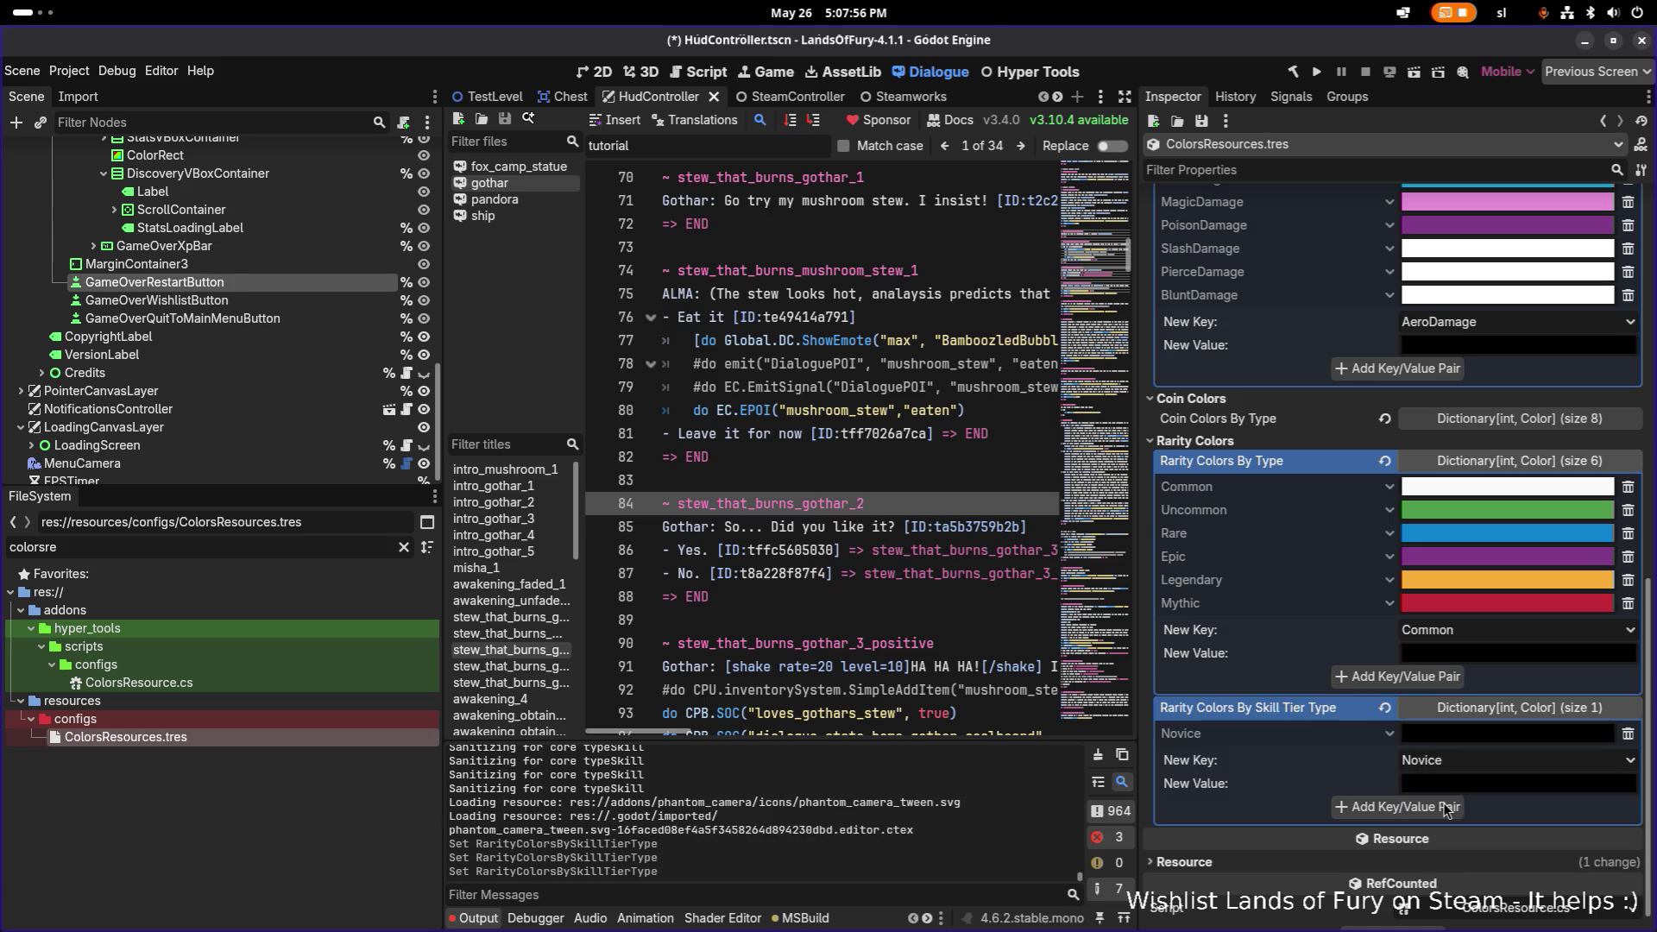
left_click(1447, 743)
left_click(1357, 744)
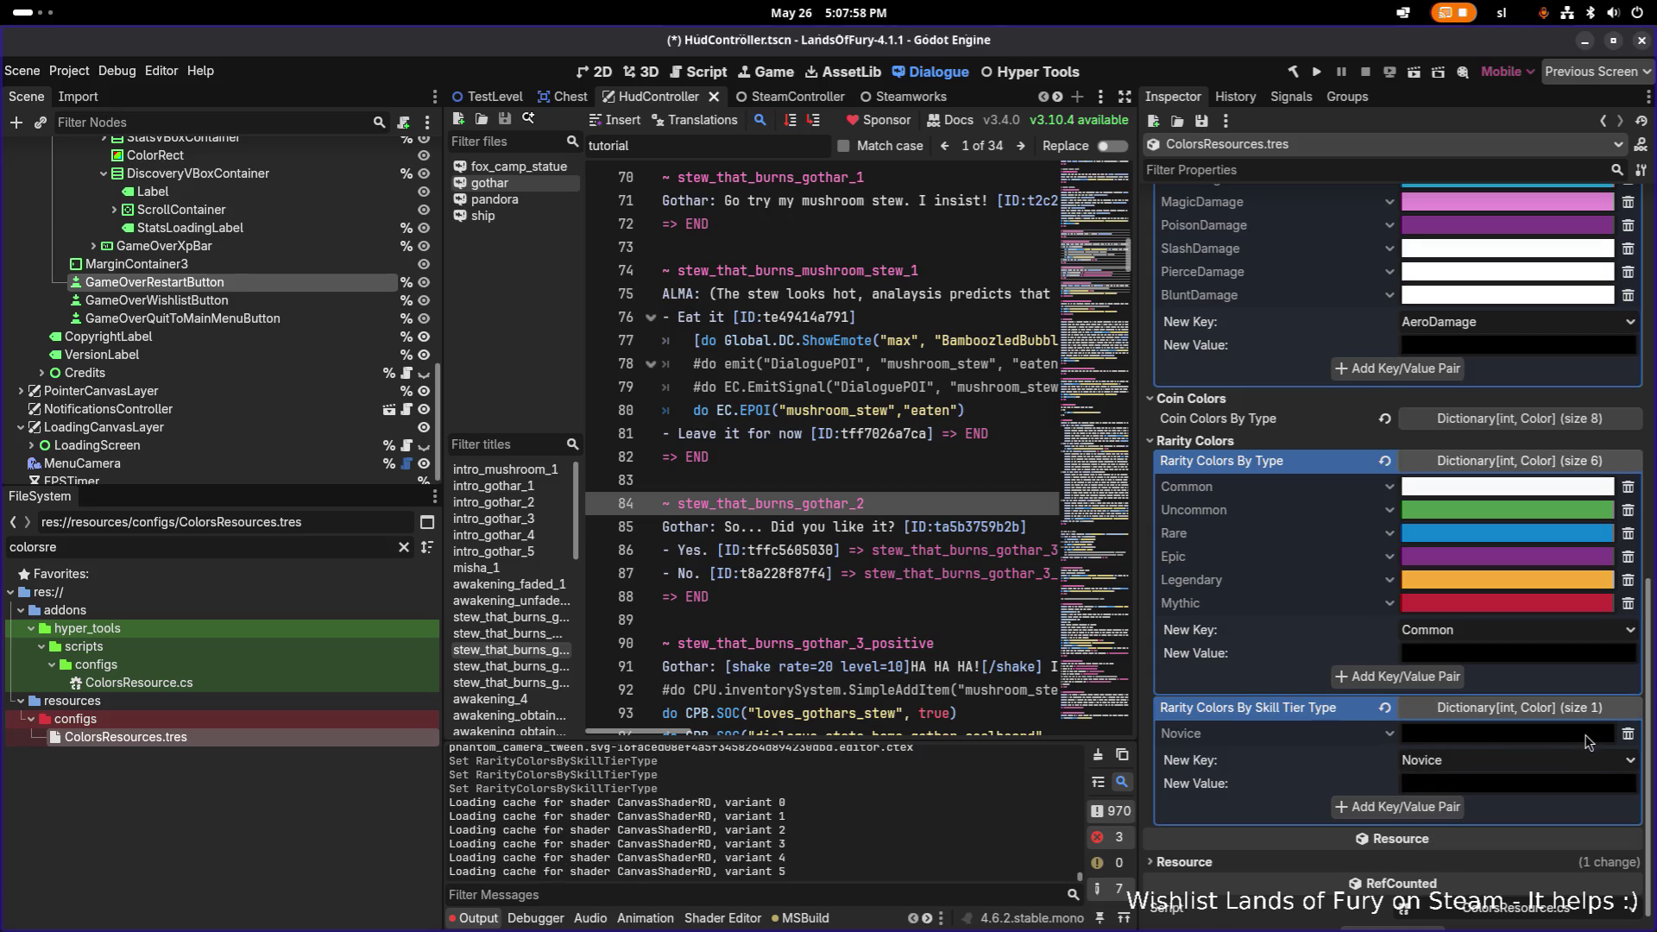
left_click(1626, 735)
Add None, Novice and Adept keys to the skill-tier colour dictionary.
left_click(1631, 744)
left_click(1510, 766)
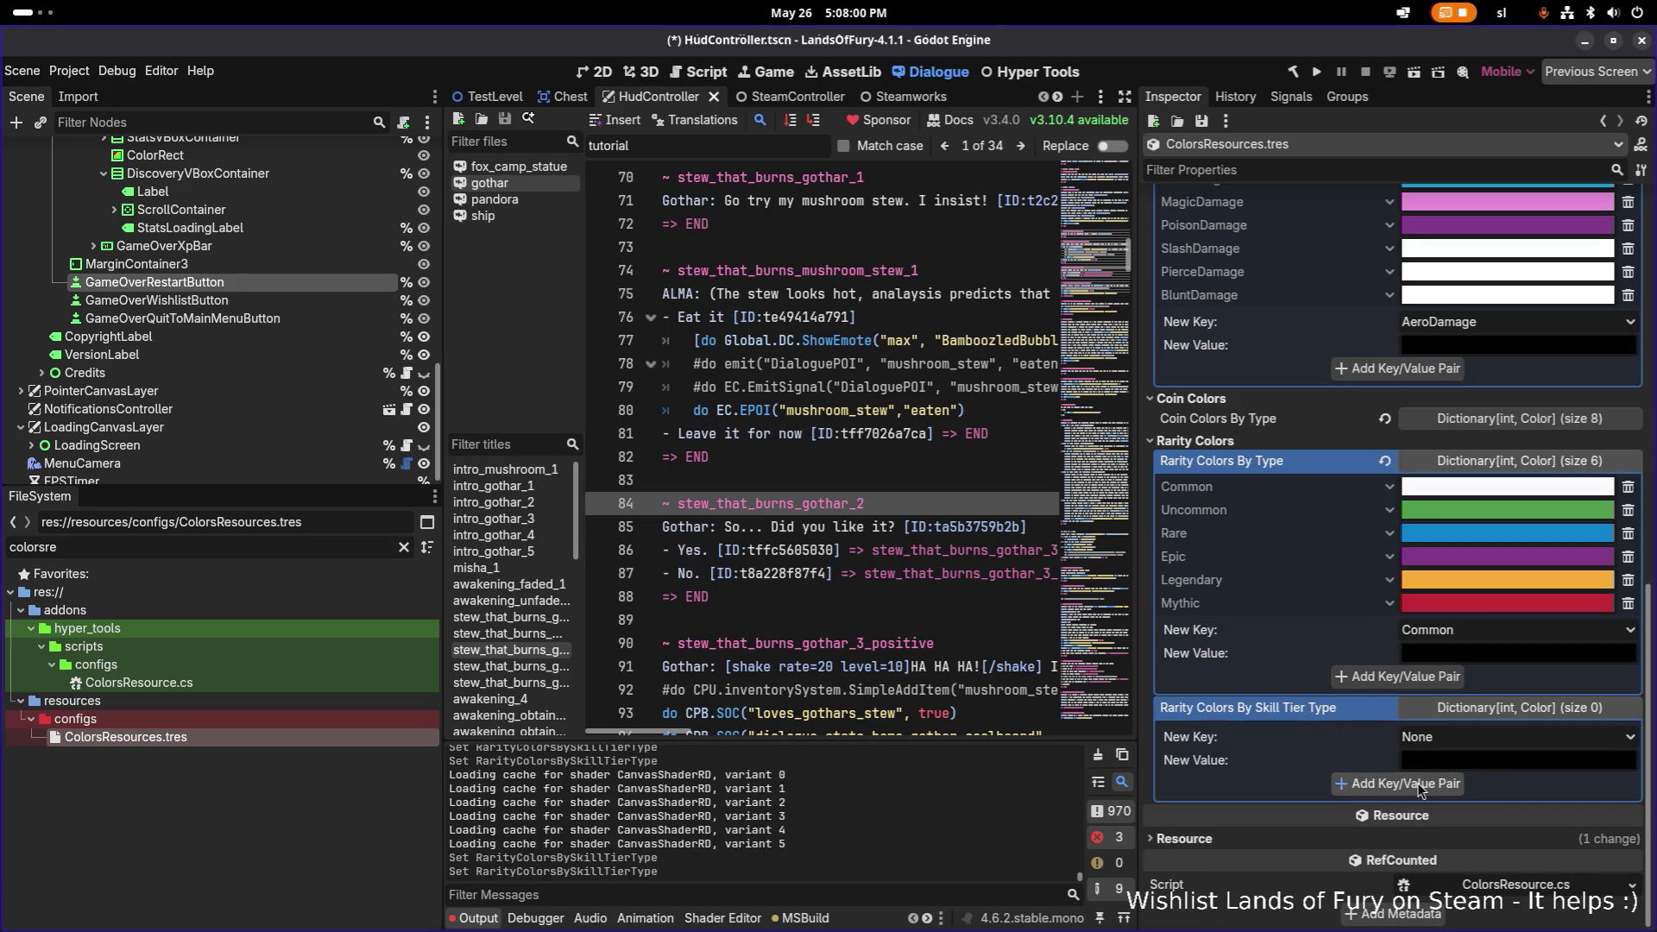
left_click(1407, 784)
left_click(1625, 763)
left_click(1444, 798)
left_click(1441, 806)
left_click(1506, 784)
left_click(1483, 841)
left_click(1438, 842)
Add Elite and Master keys, then select the None entry's colour.
left_click(1437, 807)
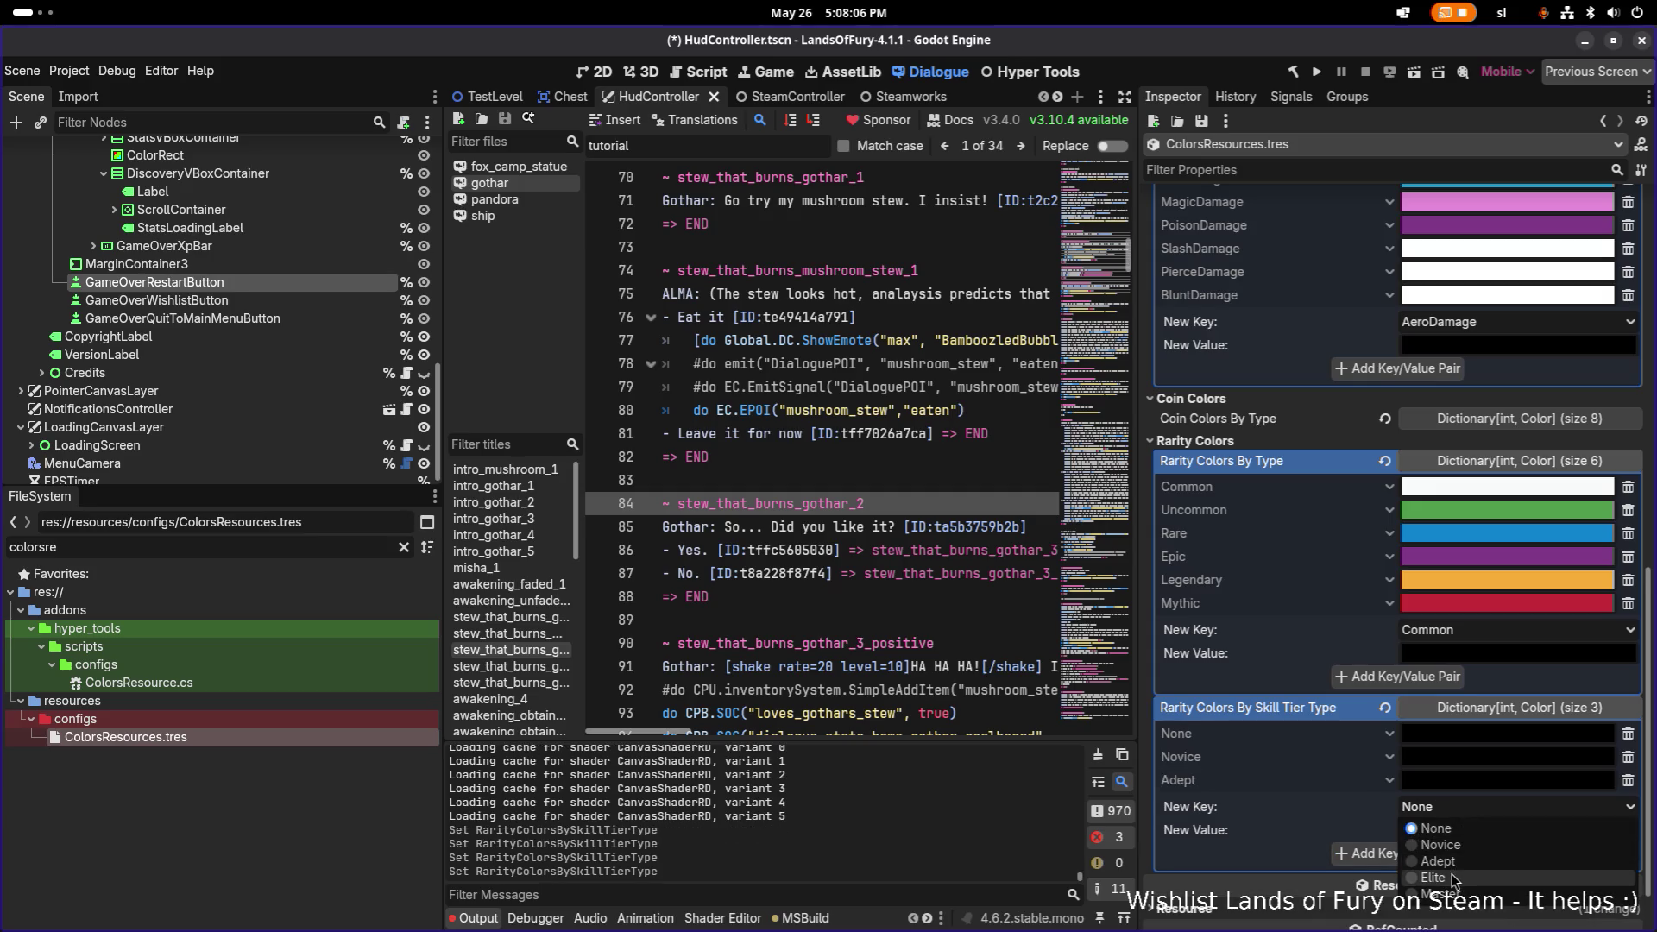
left_click(1443, 851)
left_click(1441, 853)
left_click(1467, 830)
left_click(1452, 908)
left_click(1398, 877)
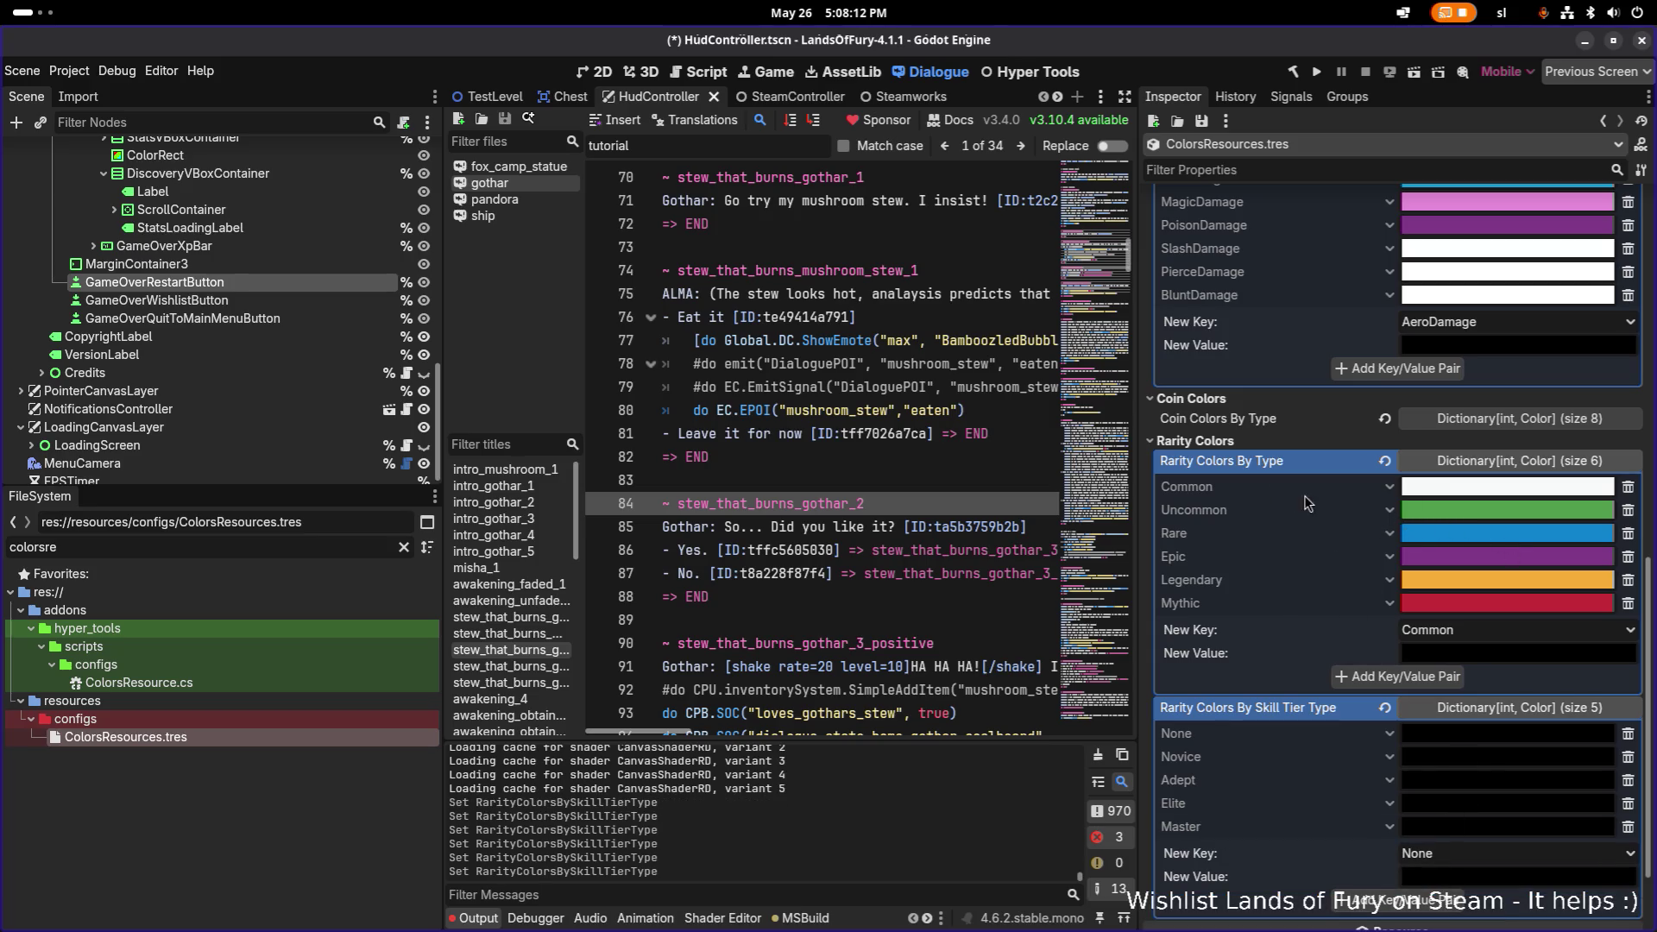
left_click(1478, 734)
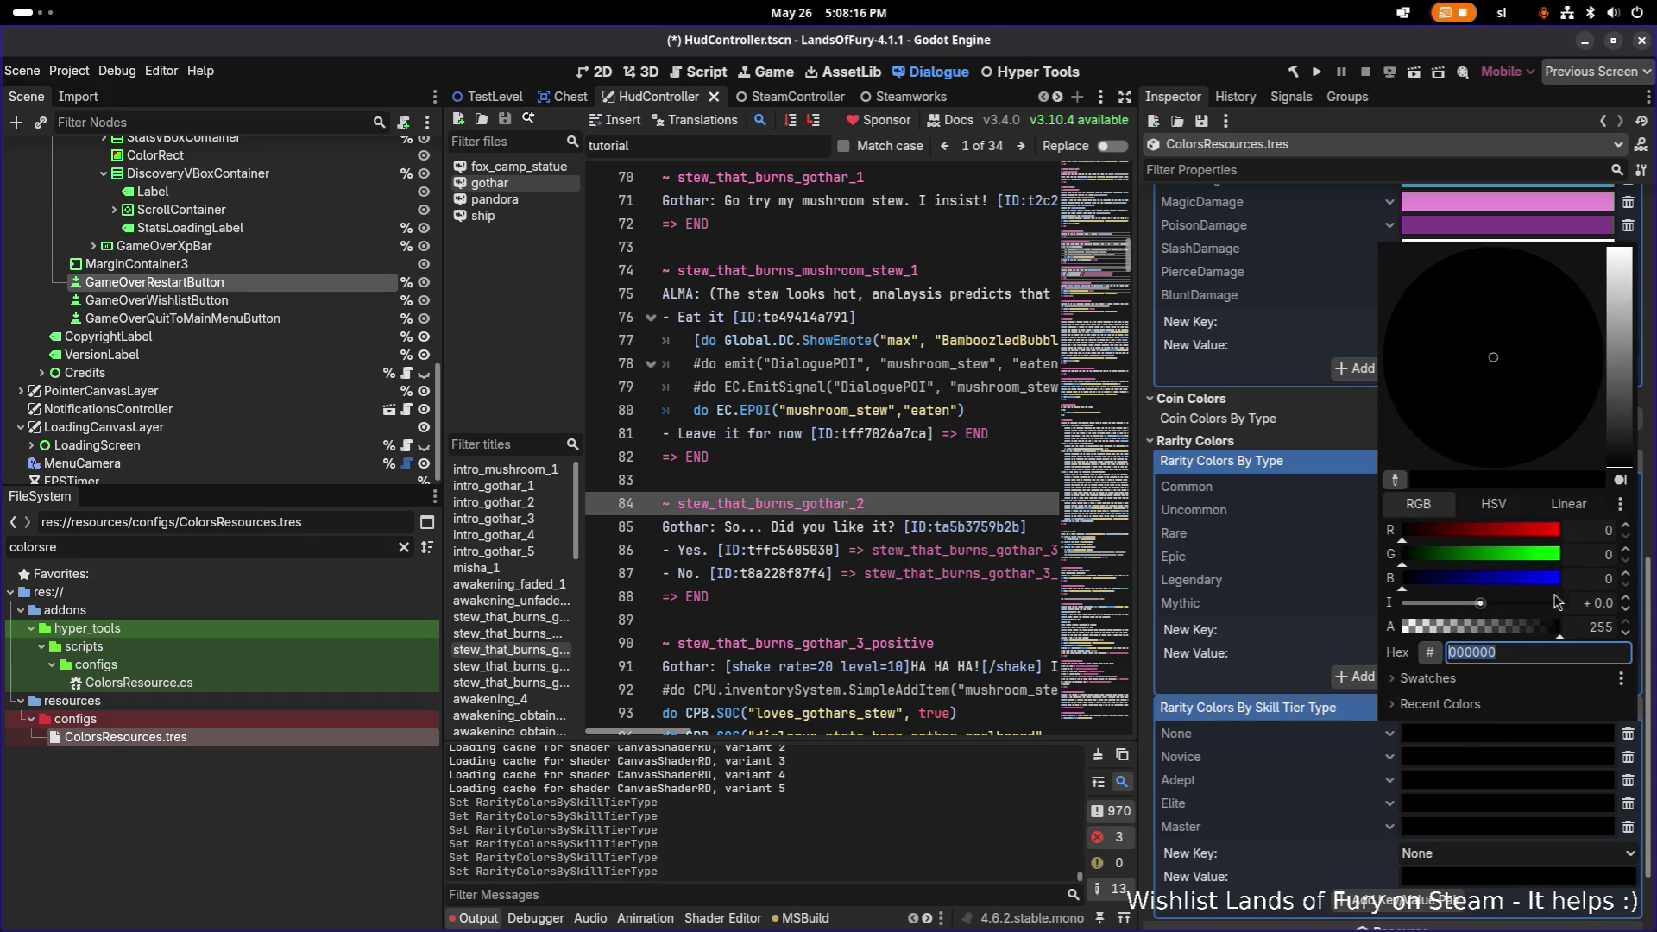
Make None white and give Novice the green 509b4b.
mouse_move(1435, 580)
left_mouse_down()
mouse_move(1553, 570)
mouse_move(1564, 530)
left_mouse_up()
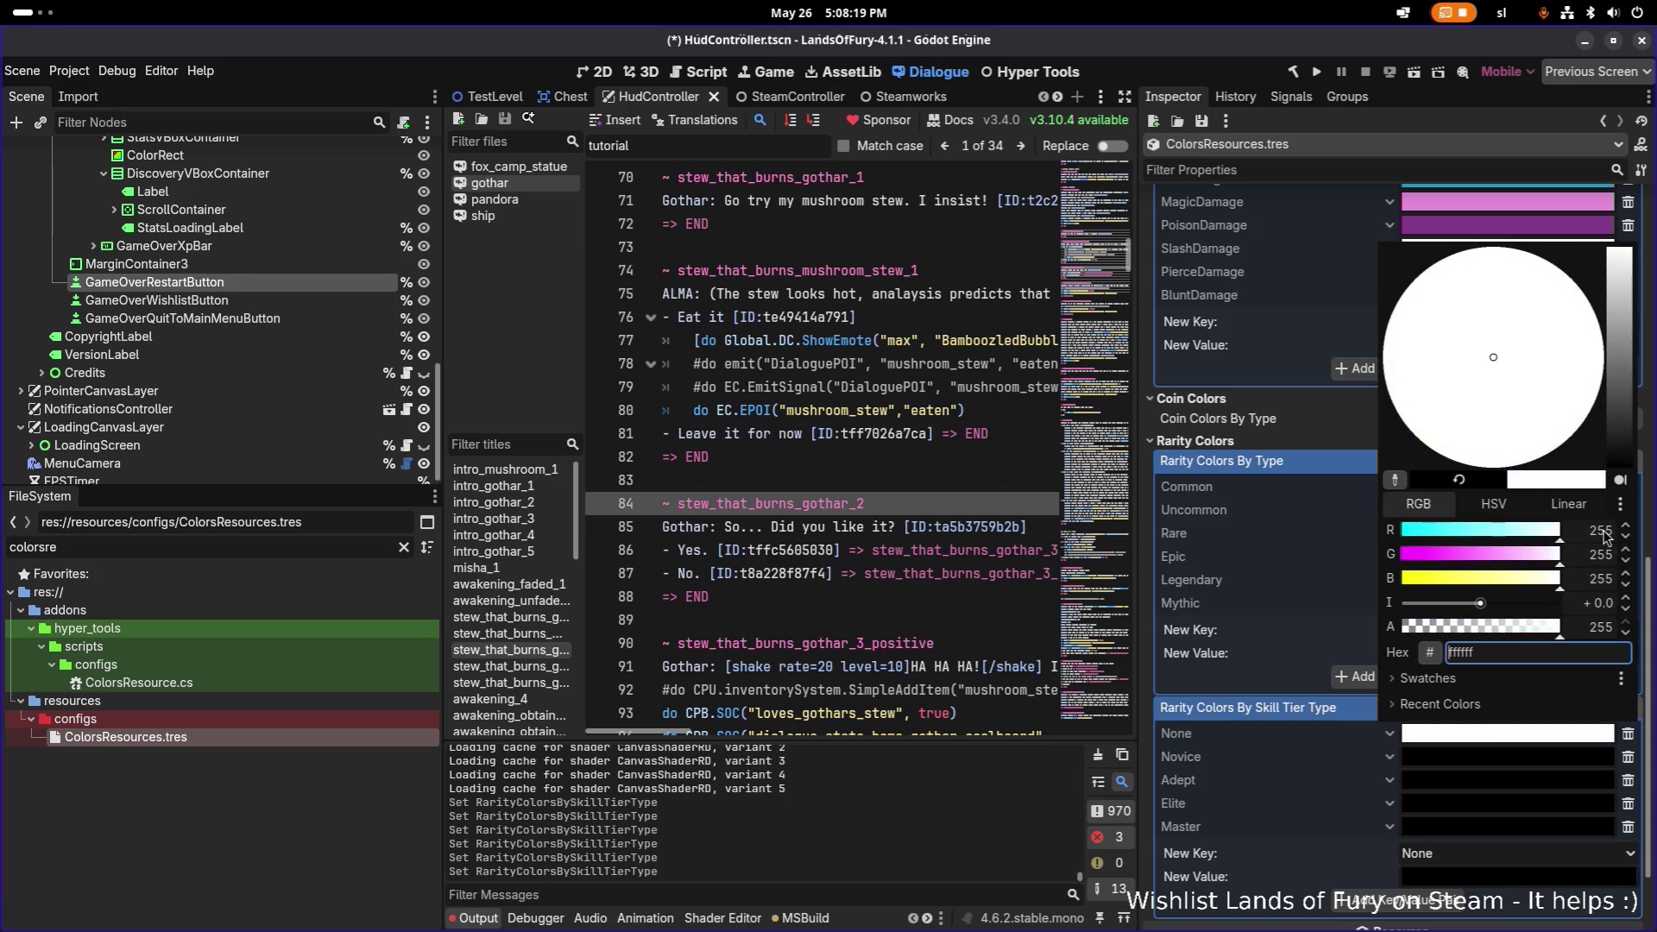
left_click(1463, 739)
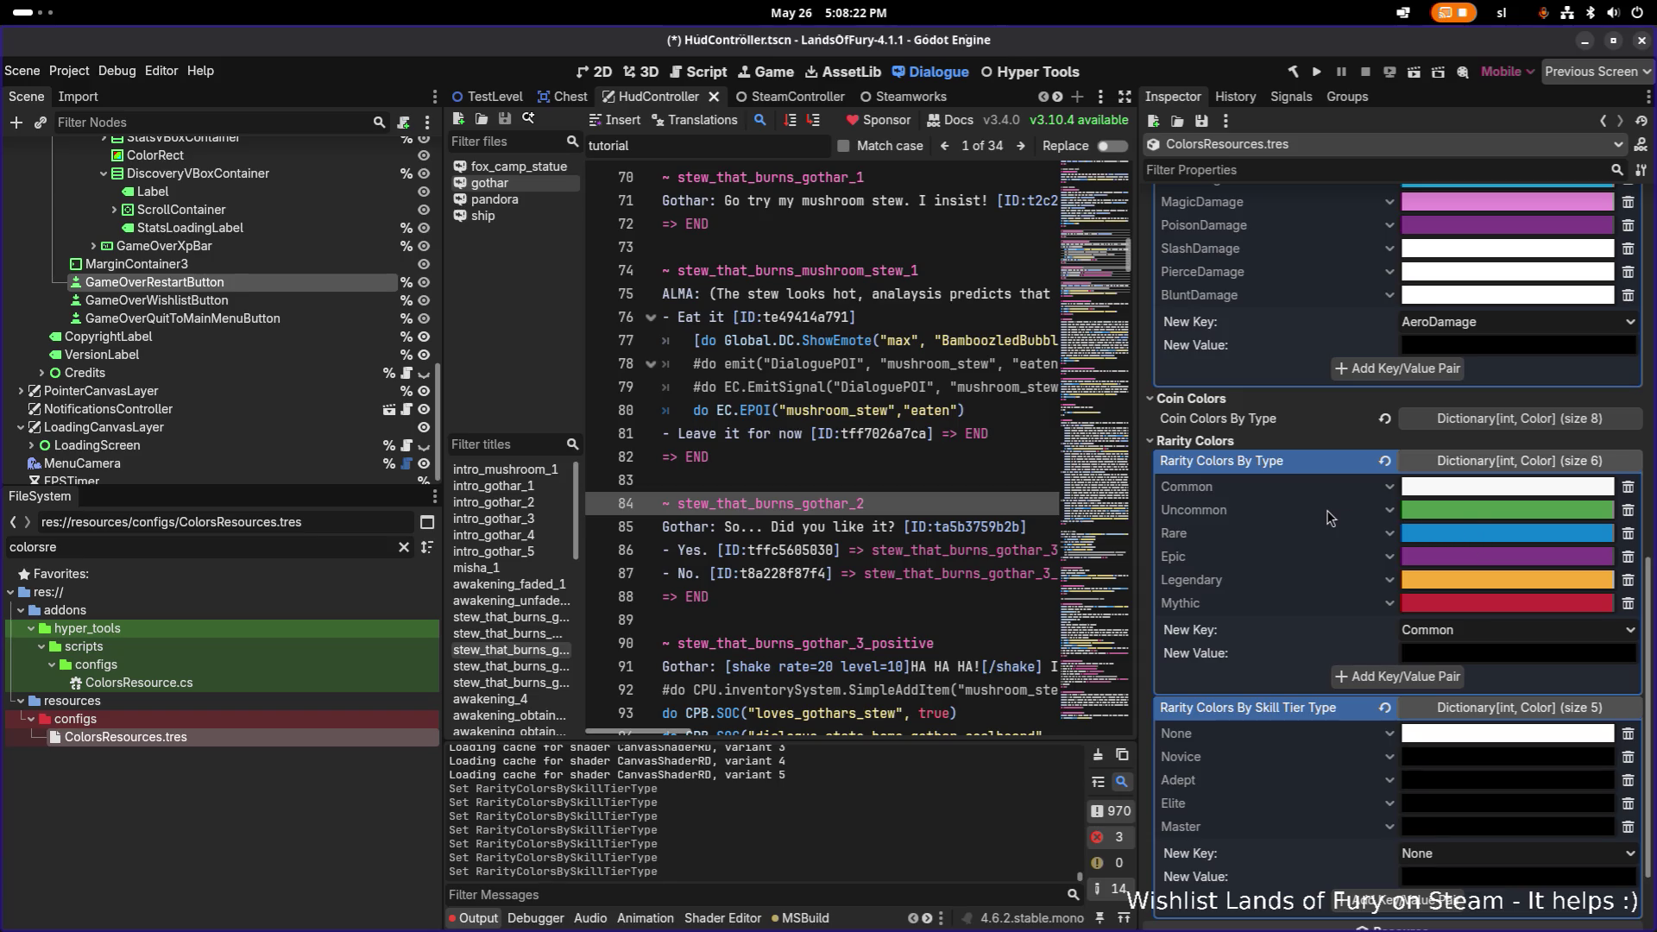
left_click(1419, 509)
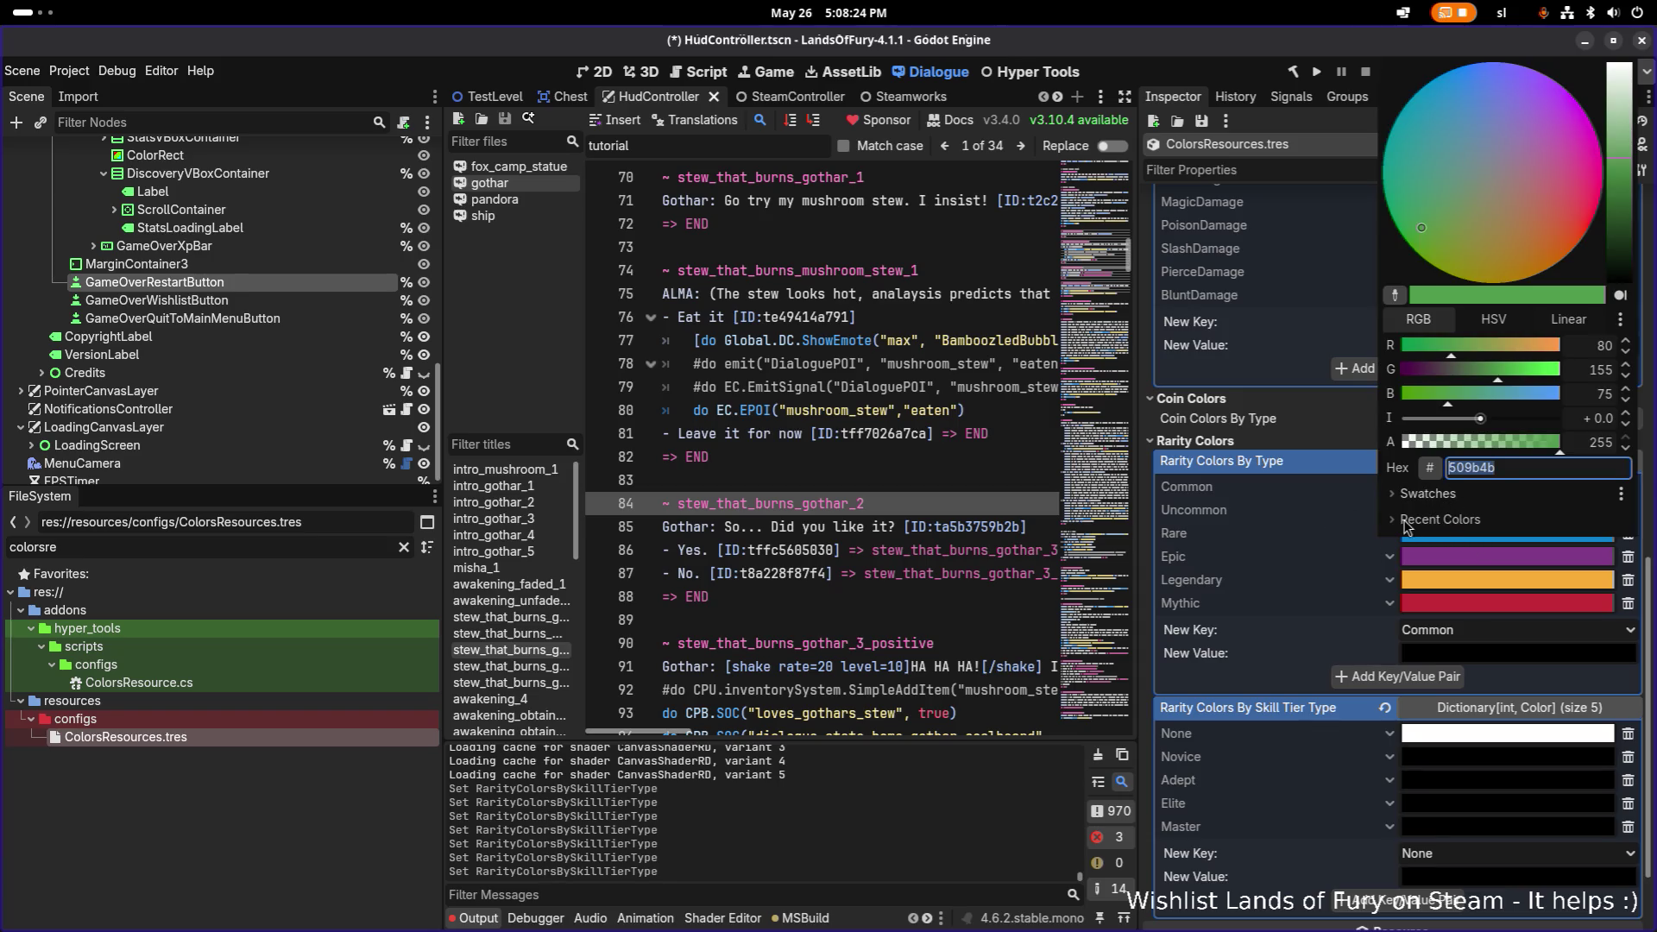
left_click(1319, 535)
mouse_move(1445, 511)
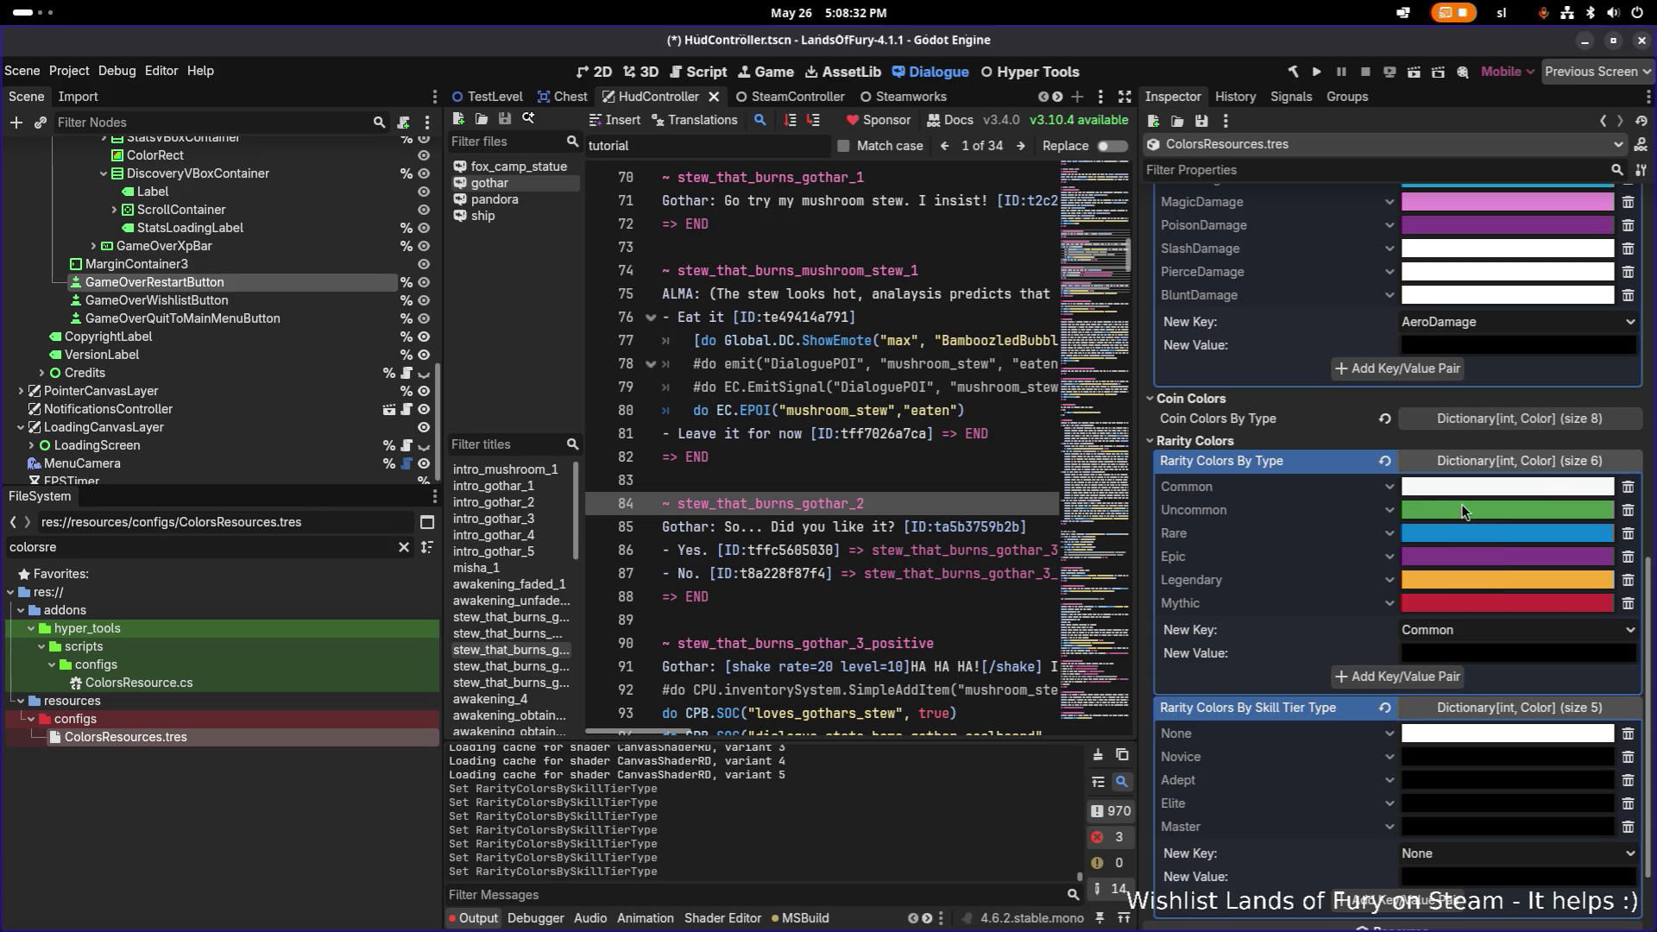
left_click(1438, 512)
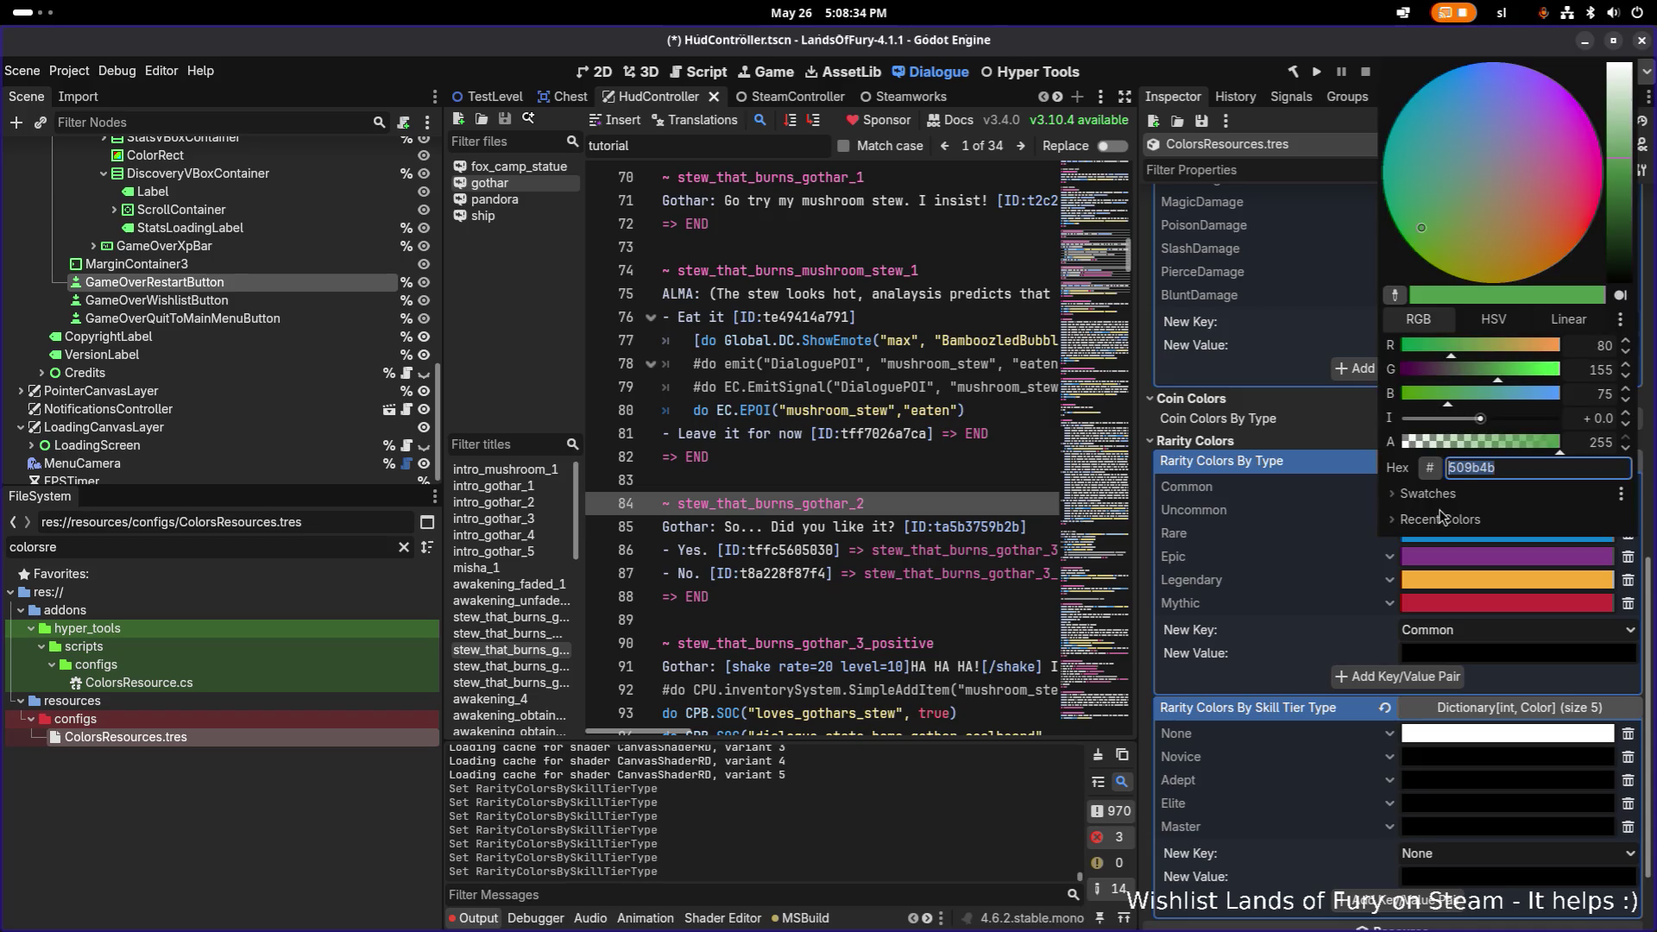
left_click(1484, 760)
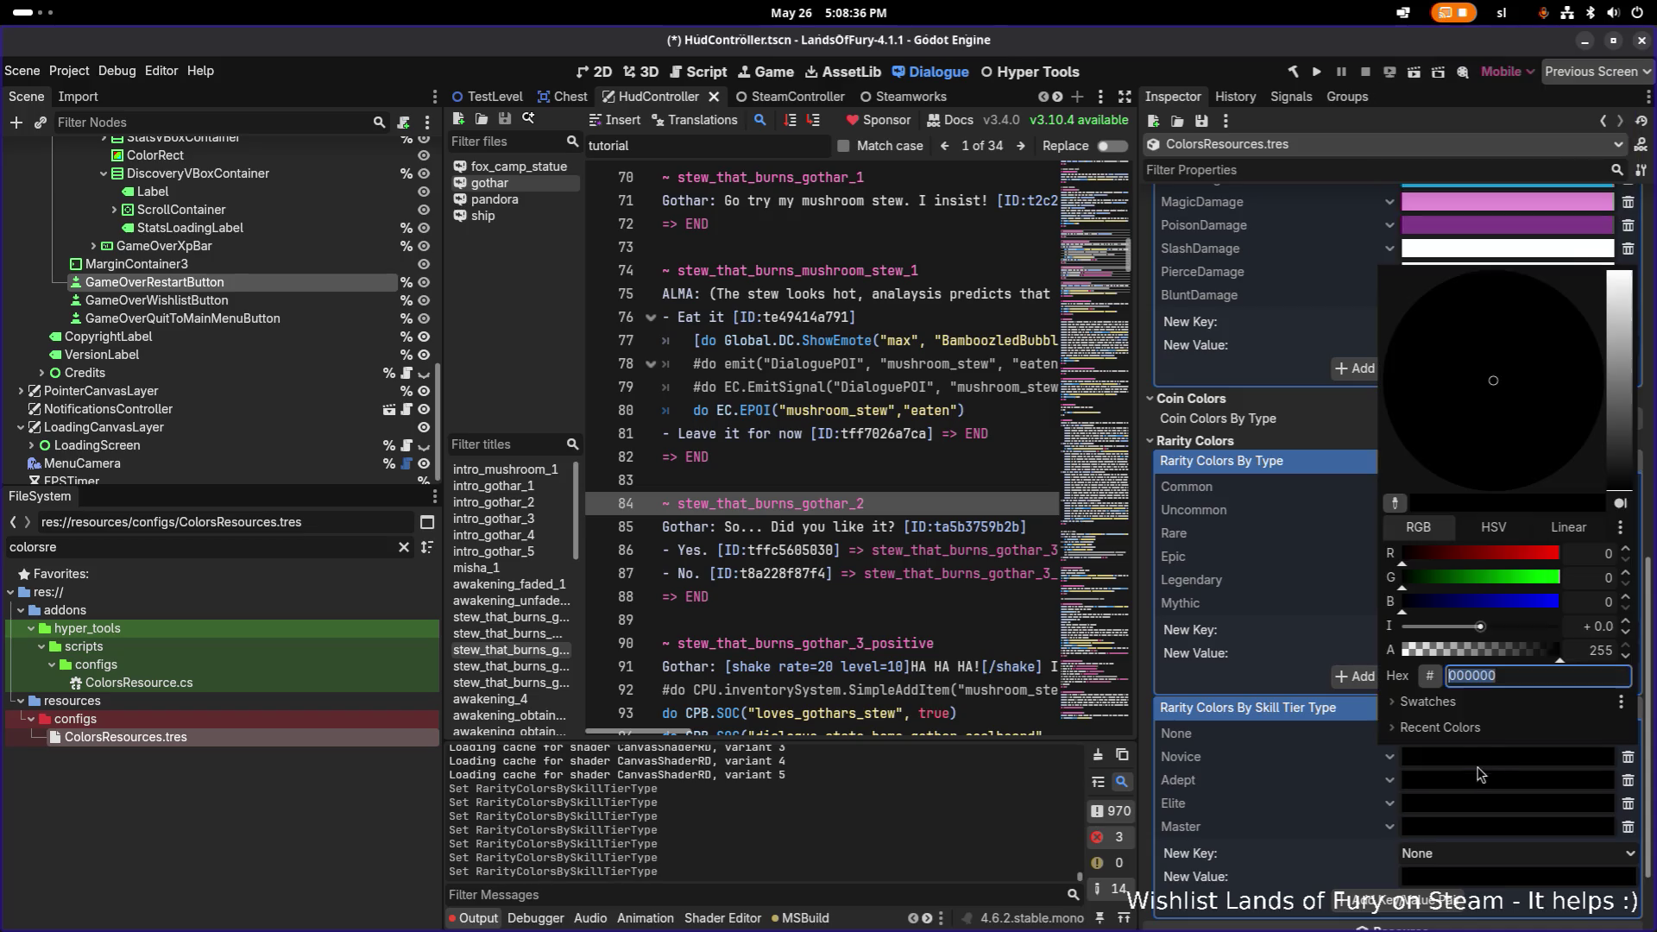
left_click(1493, 766)
left_click(1493, 766)
type("509b4b")
key("Return")
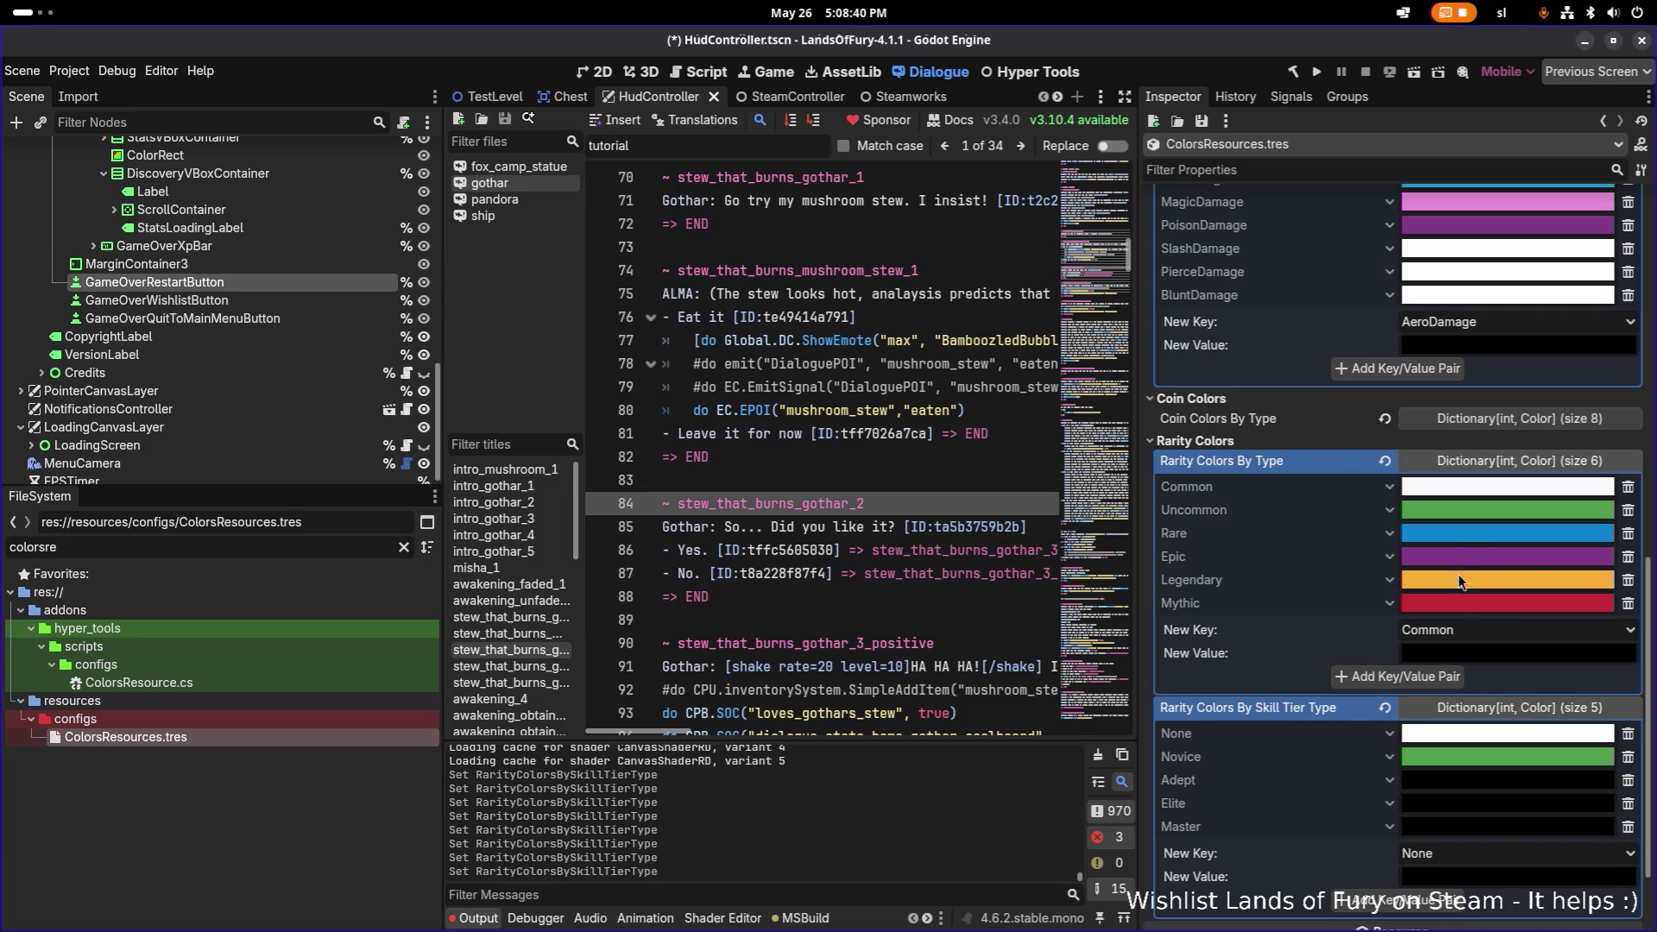
Give Adept the Rare blue and Elite Mythic's red c42c36.
left_click(1483, 535)
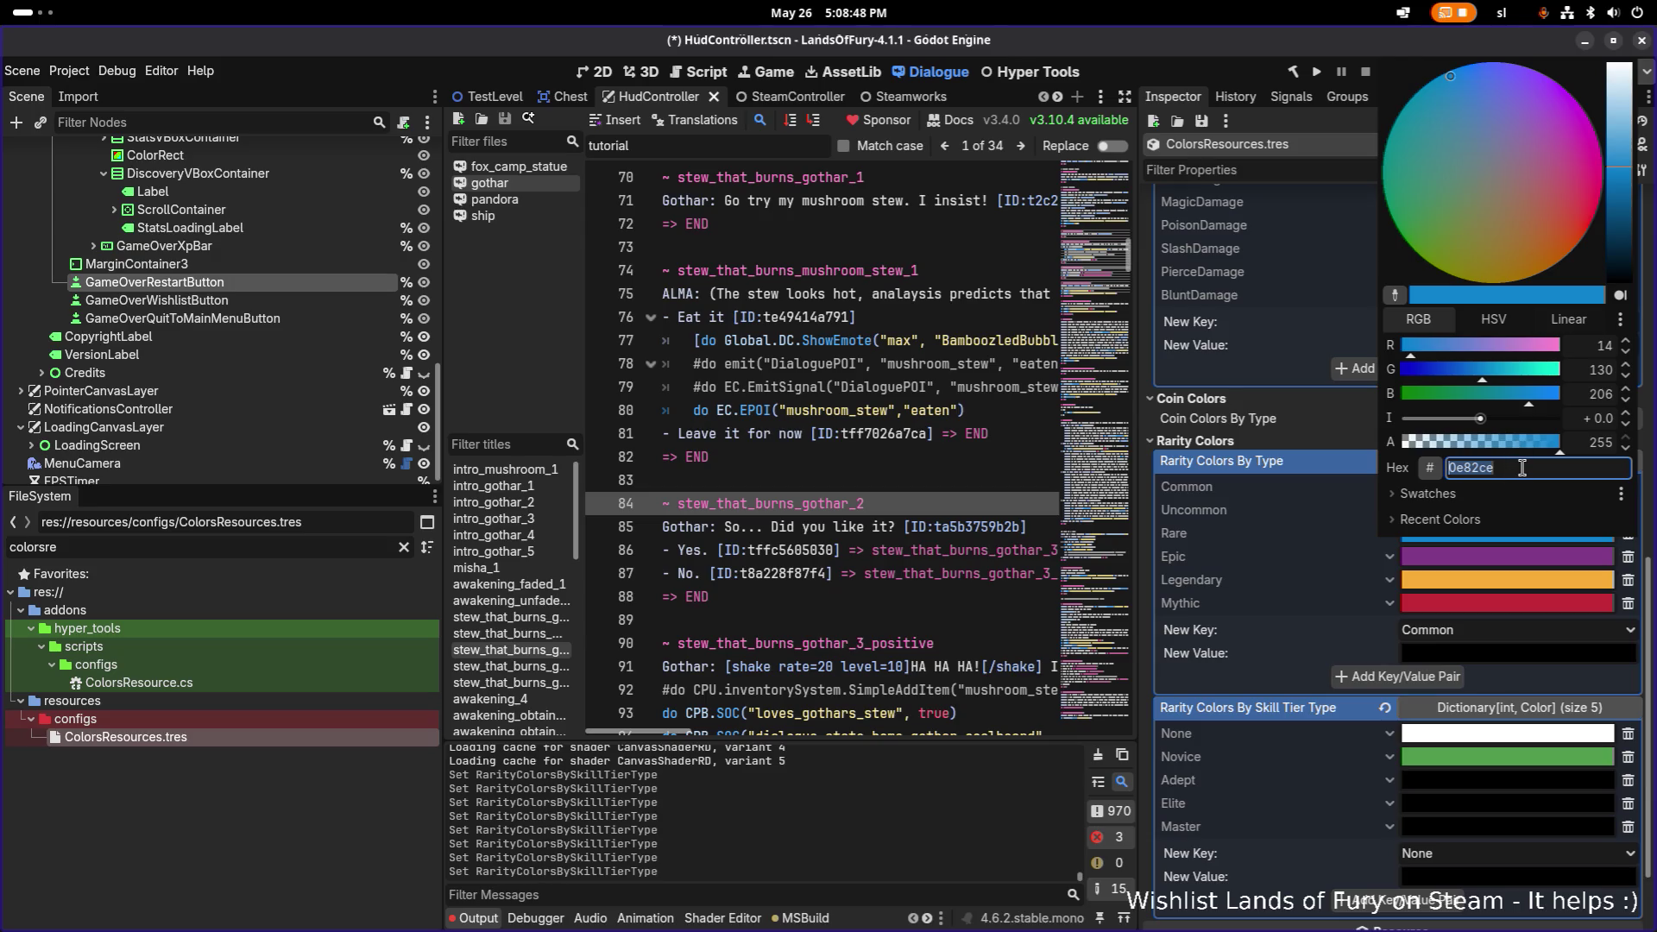
left_click(1472, 790)
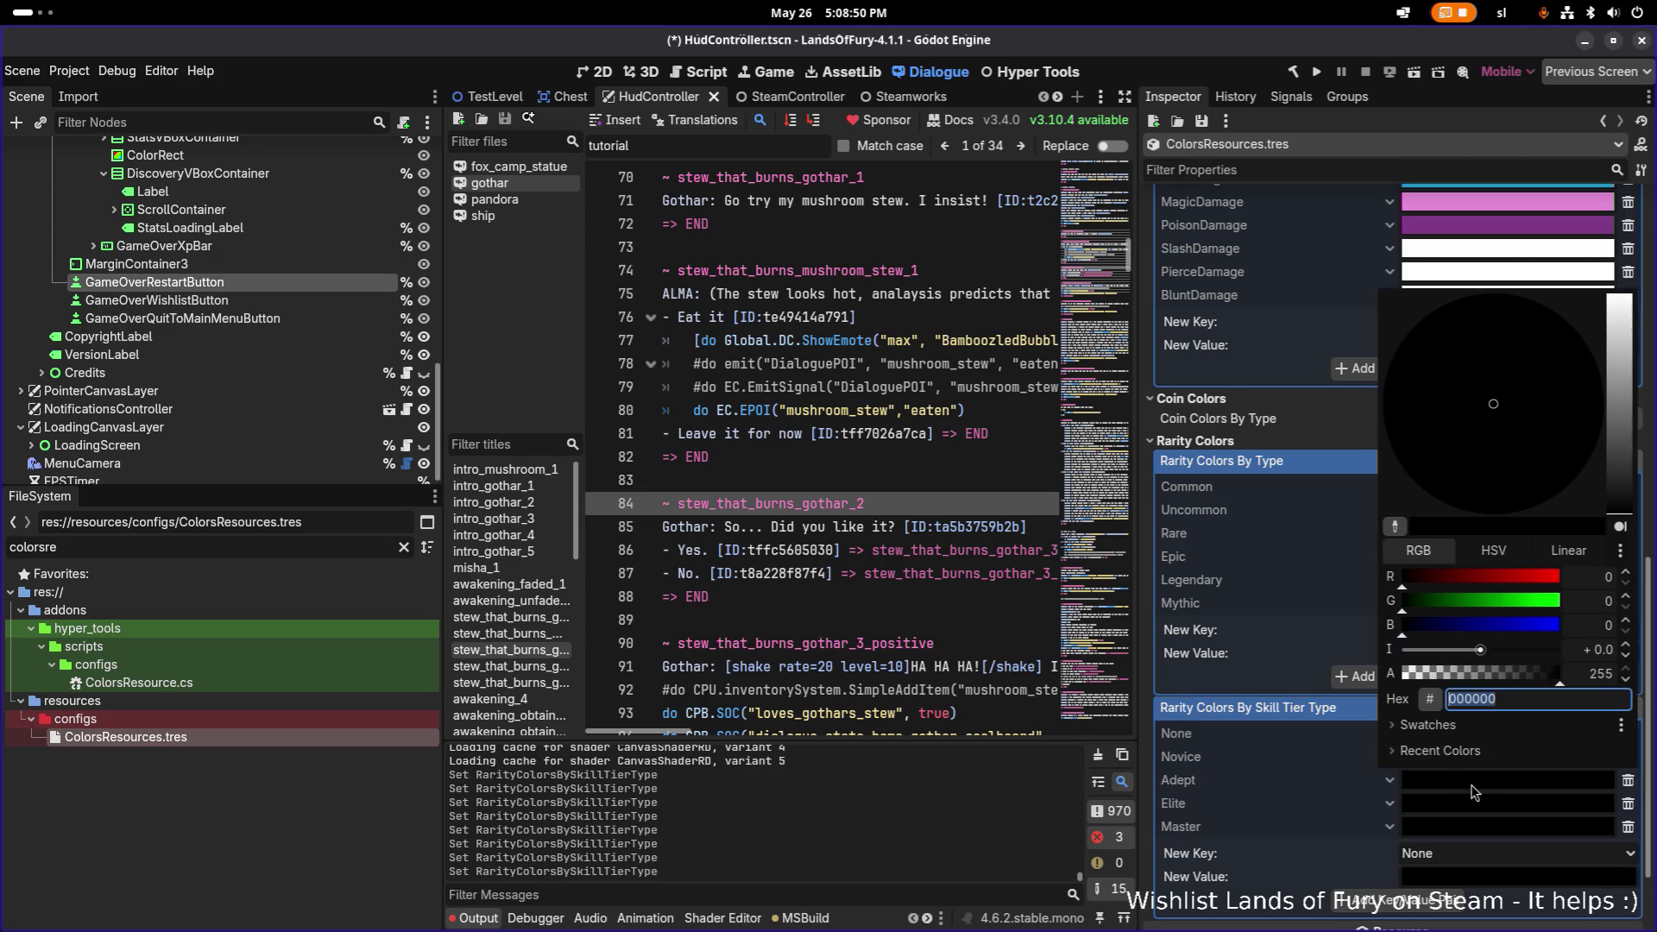
type("0e82ce")
key("Return")
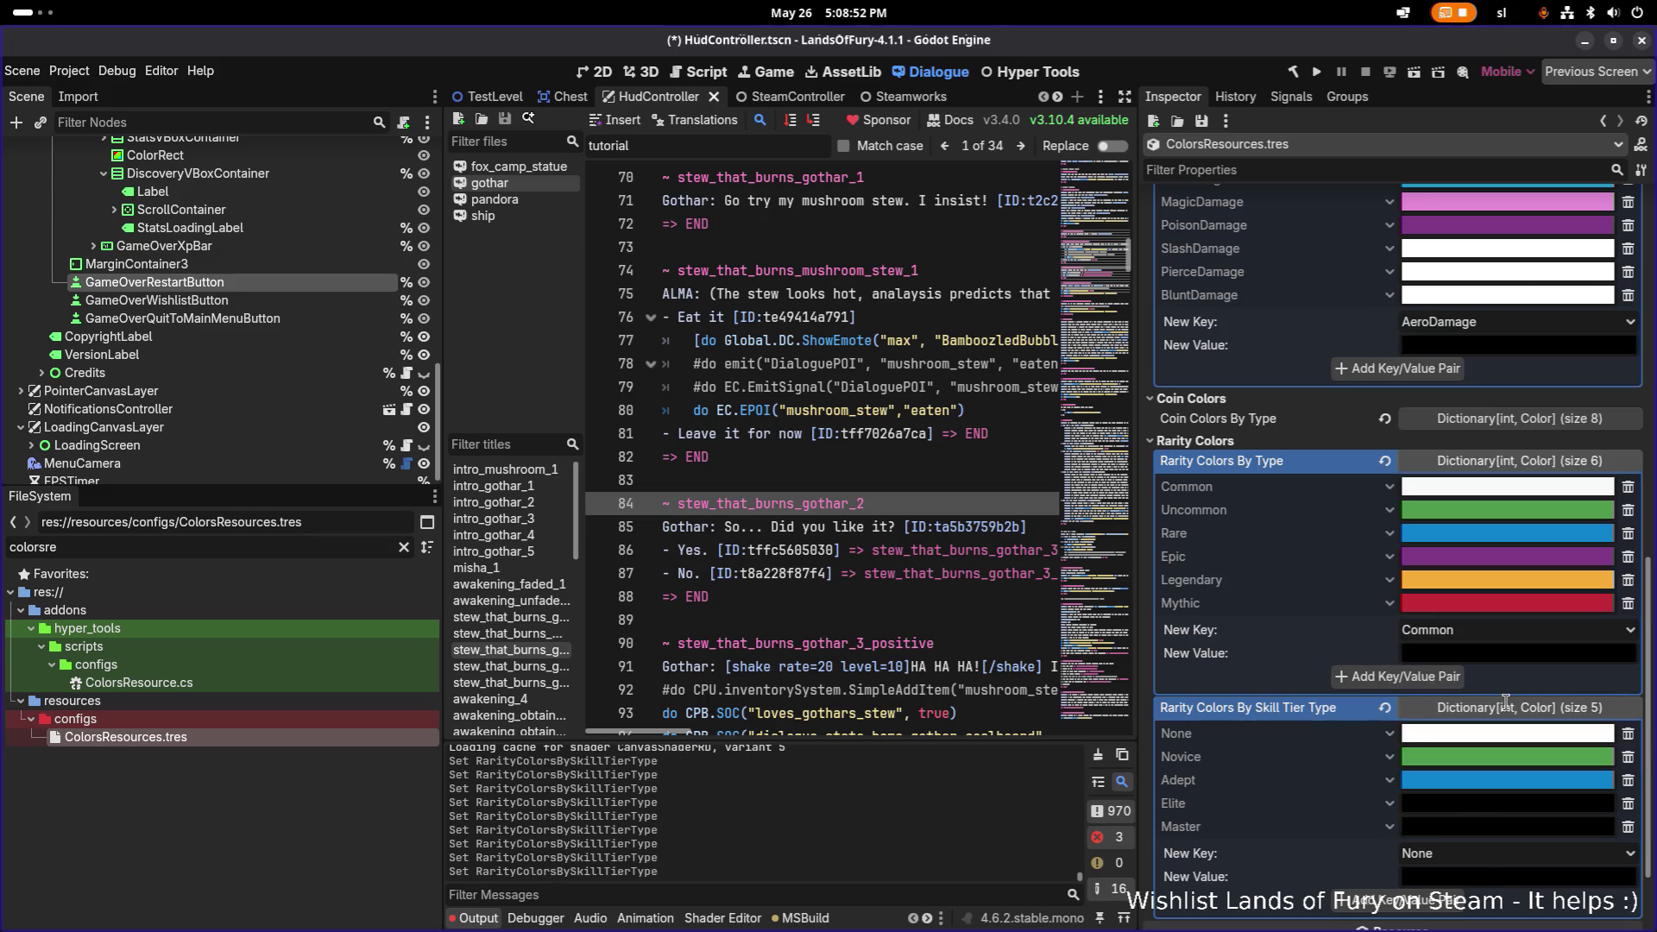
left_click(1504, 602)
left_click(1534, 520)
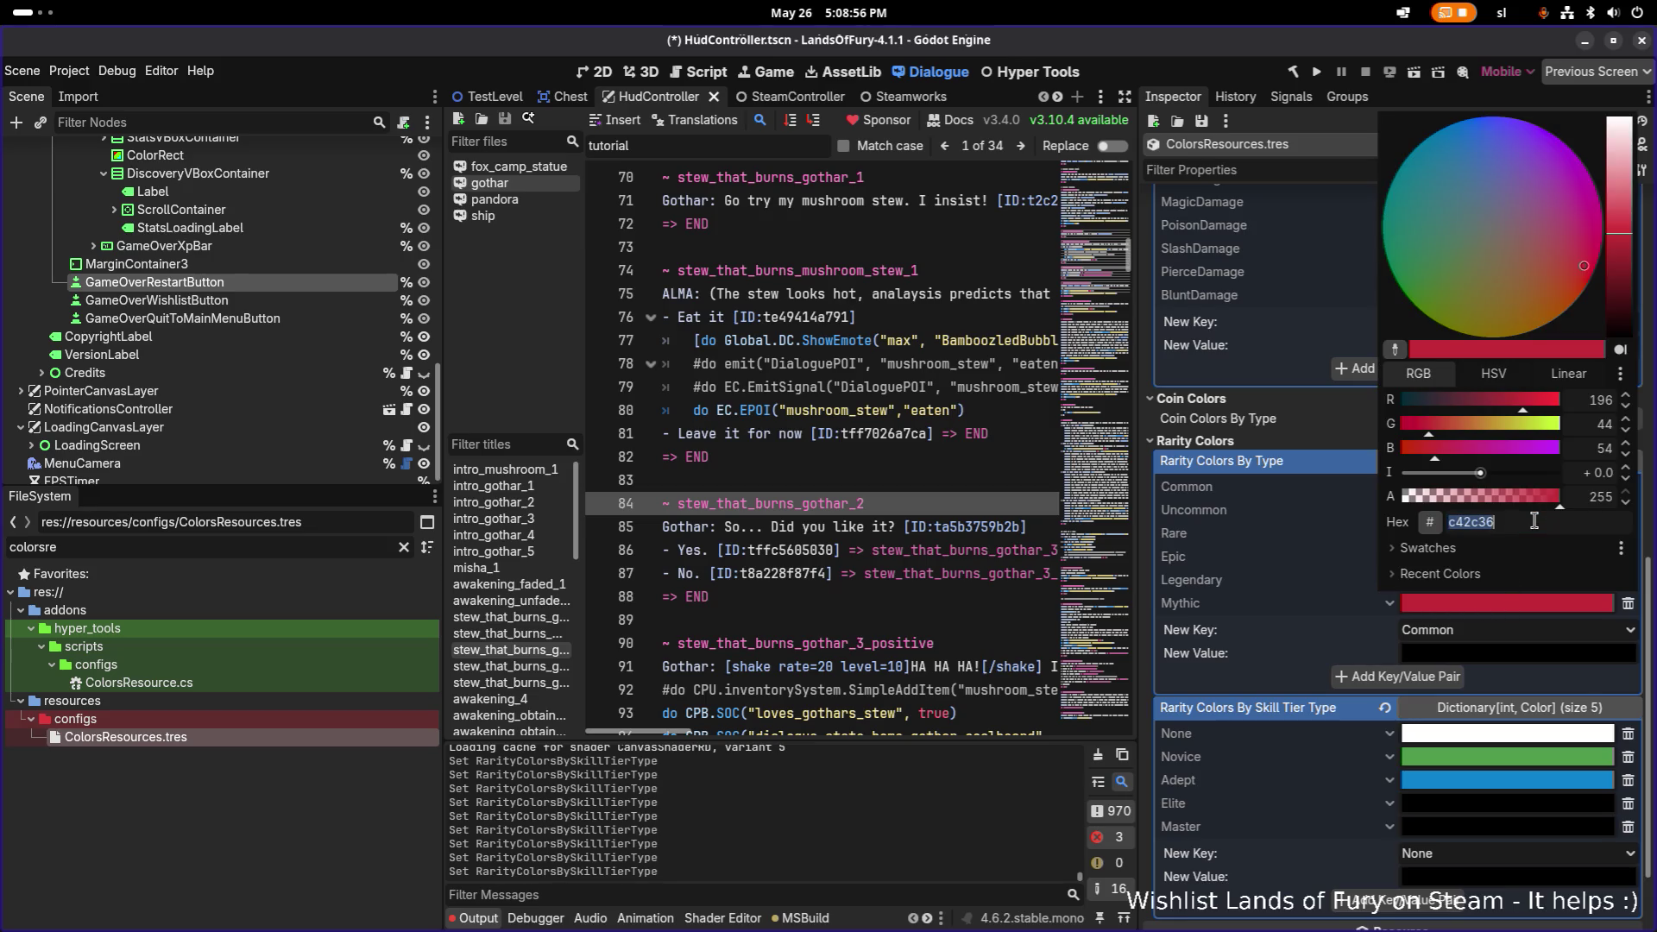
key("Escape")
left_click(1516, 807)
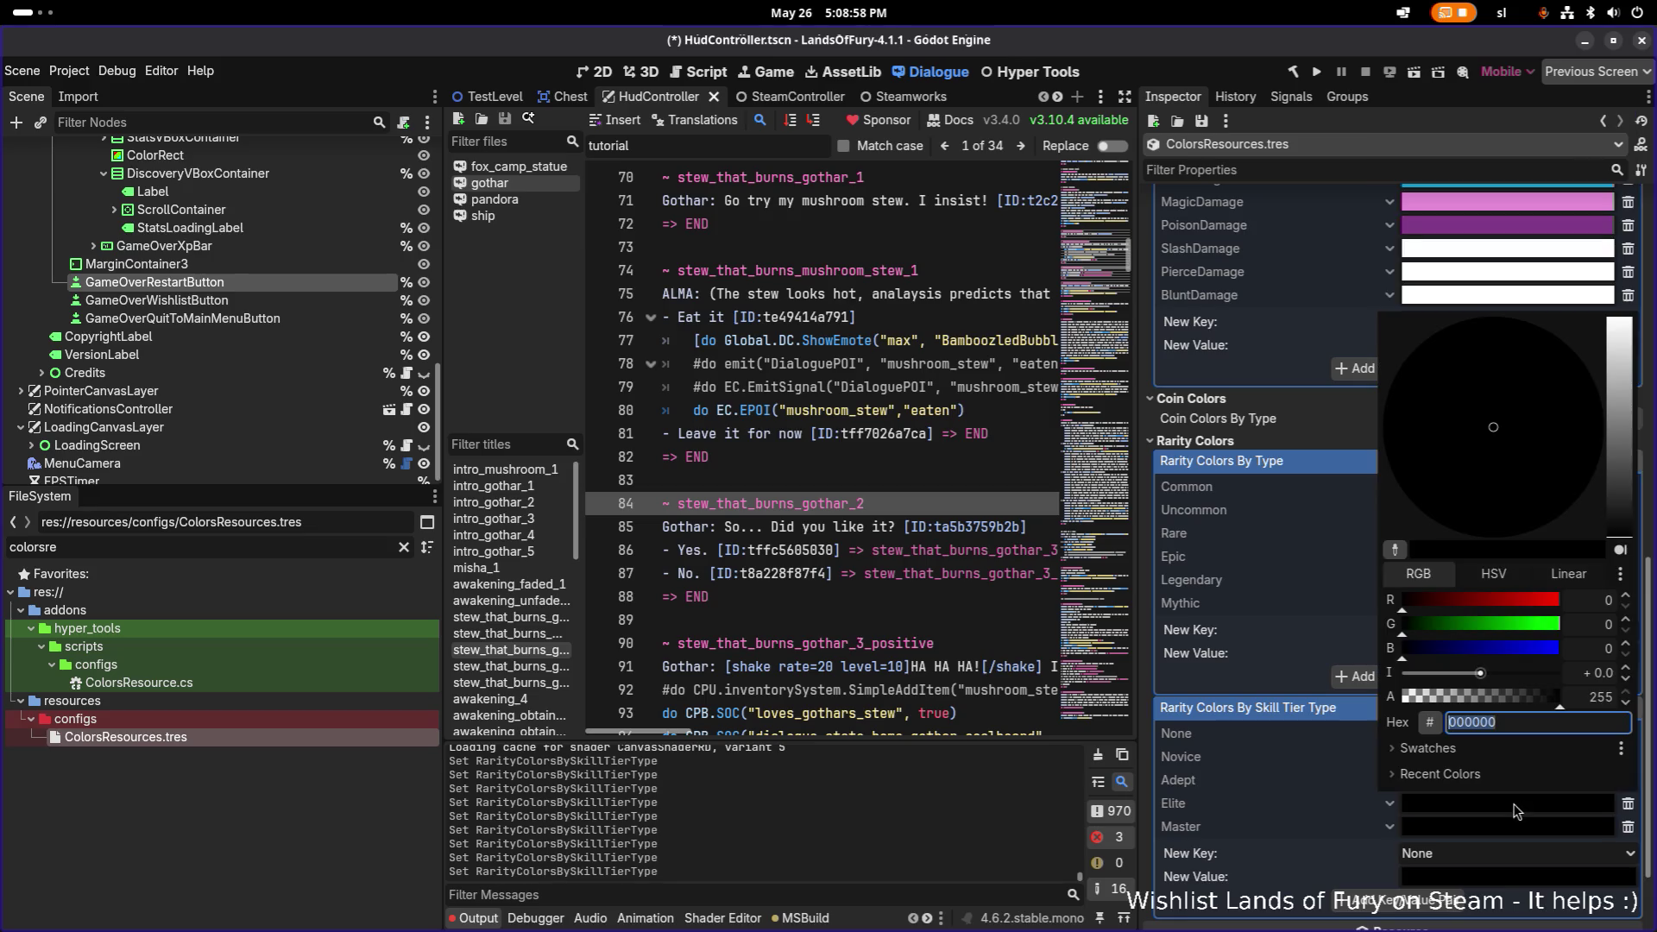
left_click(1546, 716)
type("c42c36")
key("Escape")
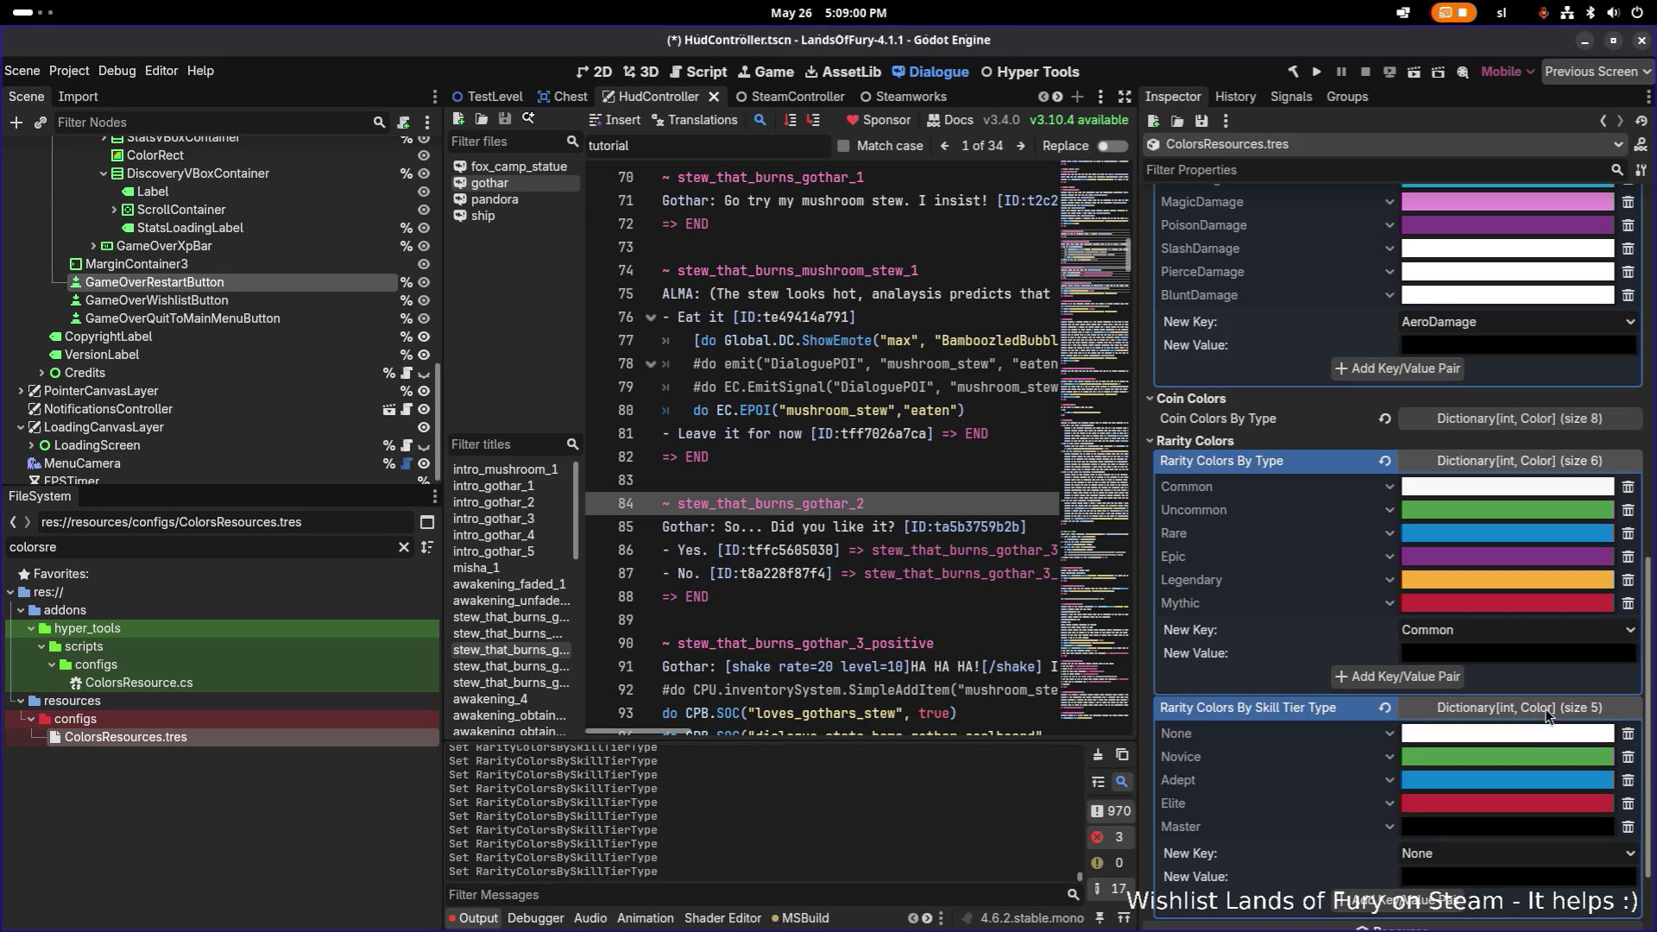
Give Master Legendary's orange f7ac37 and save the resource.
left_click(1513, 580)
left_click(1524, 501)
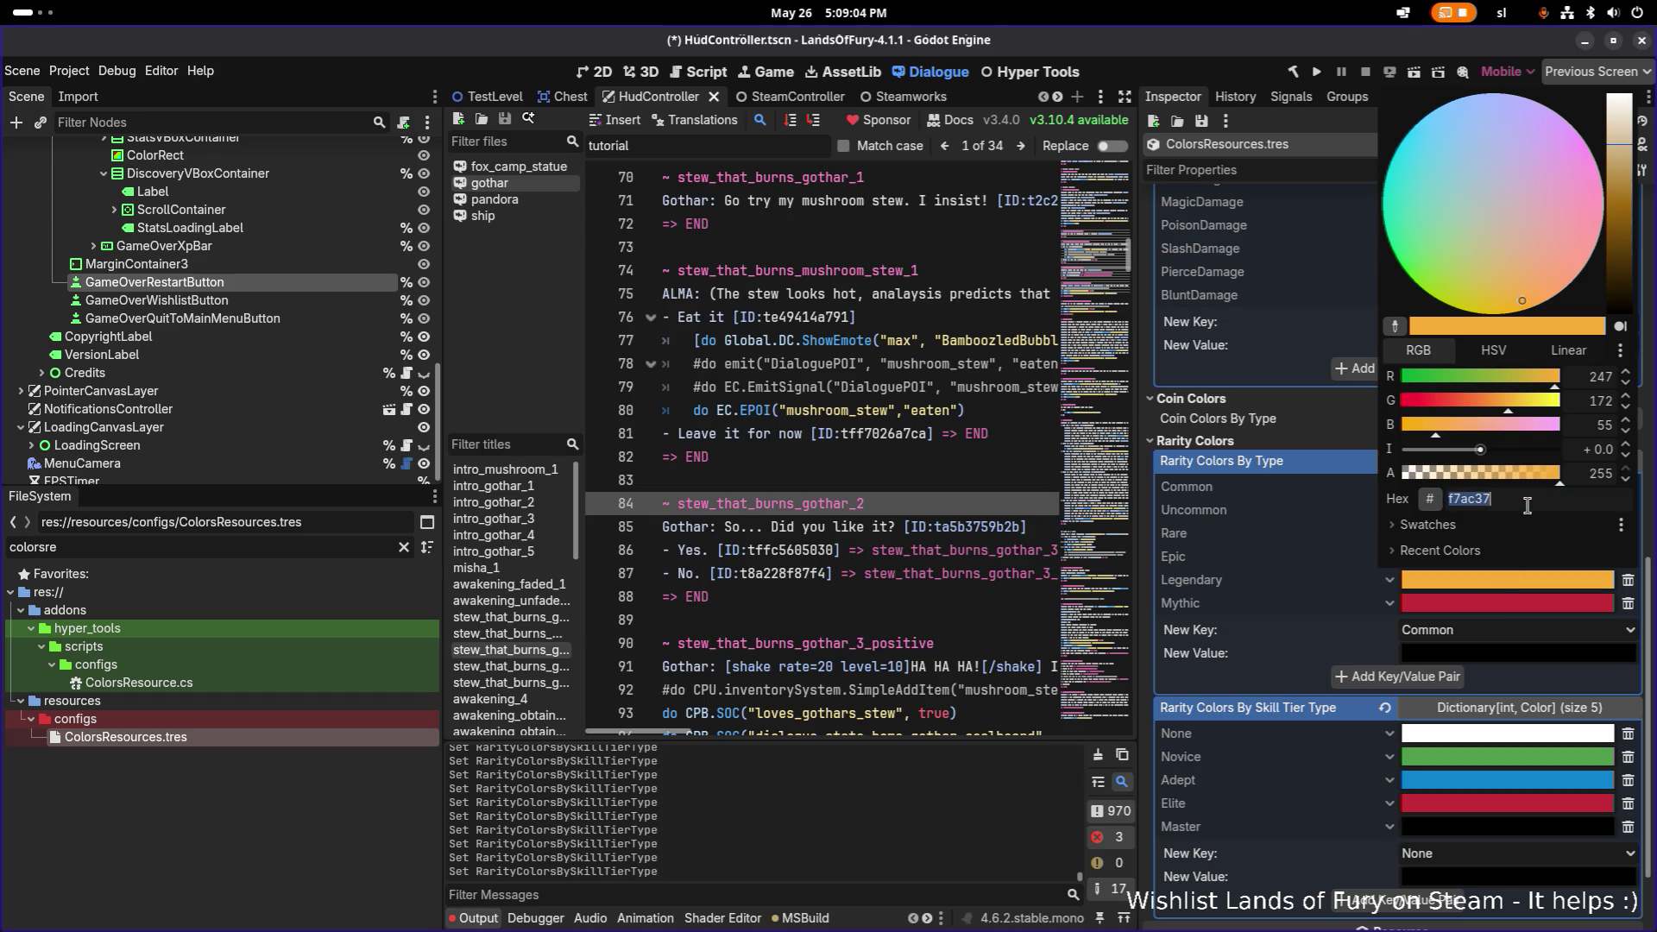
key("Escape")
left_click(1511, 830)
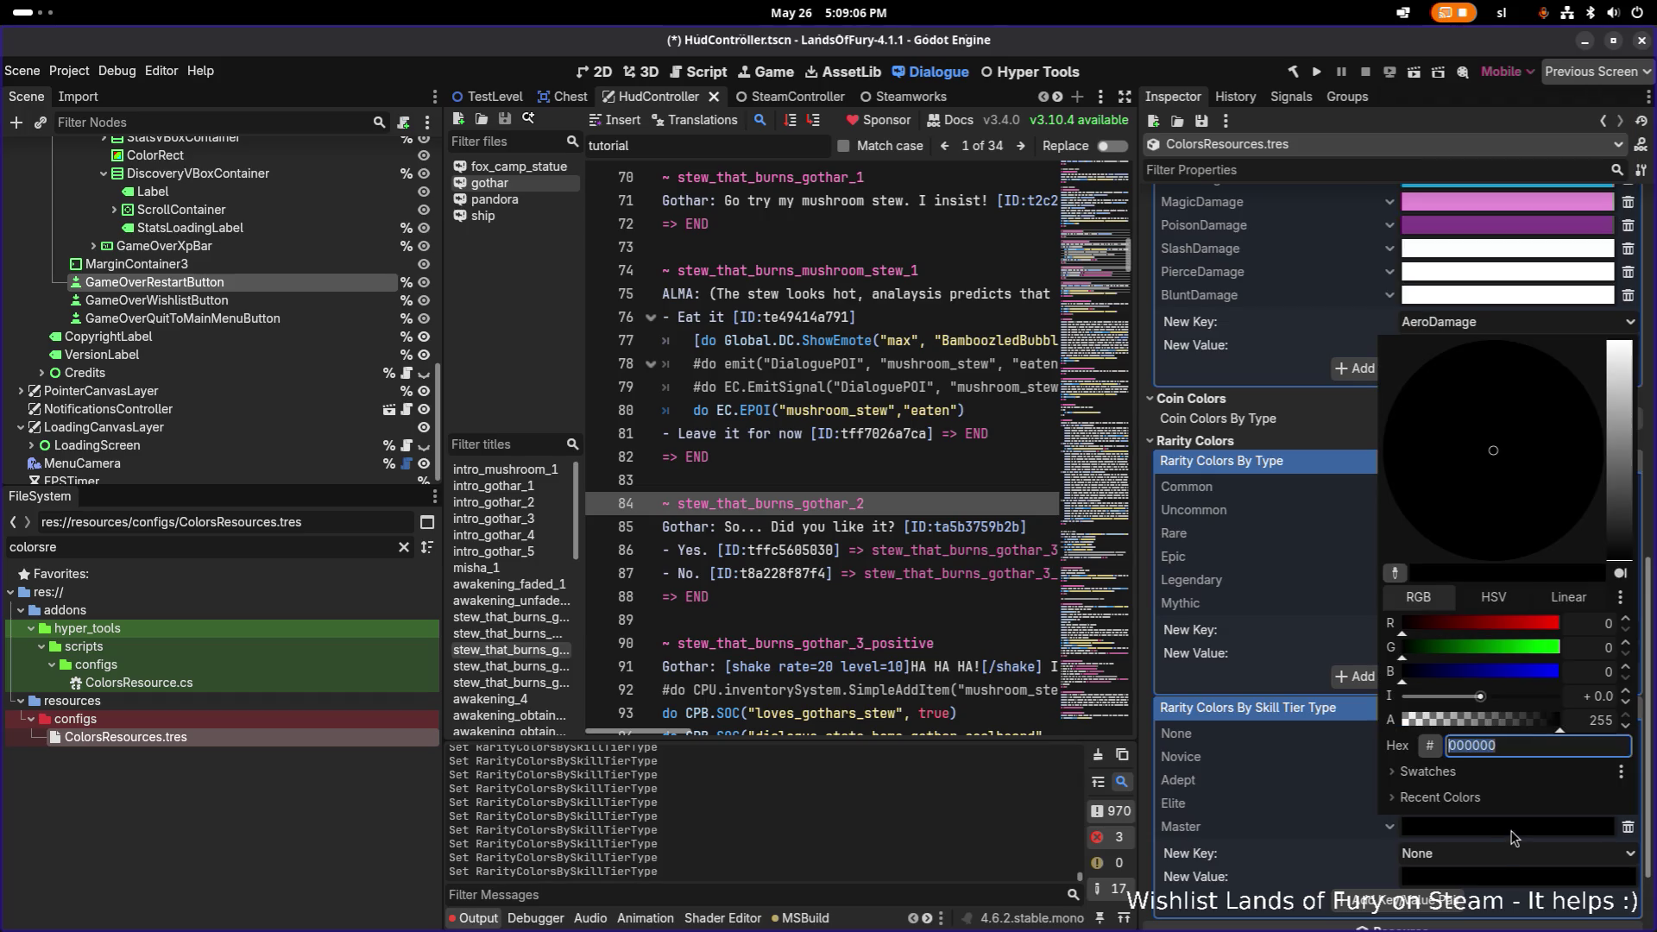
key("Return")
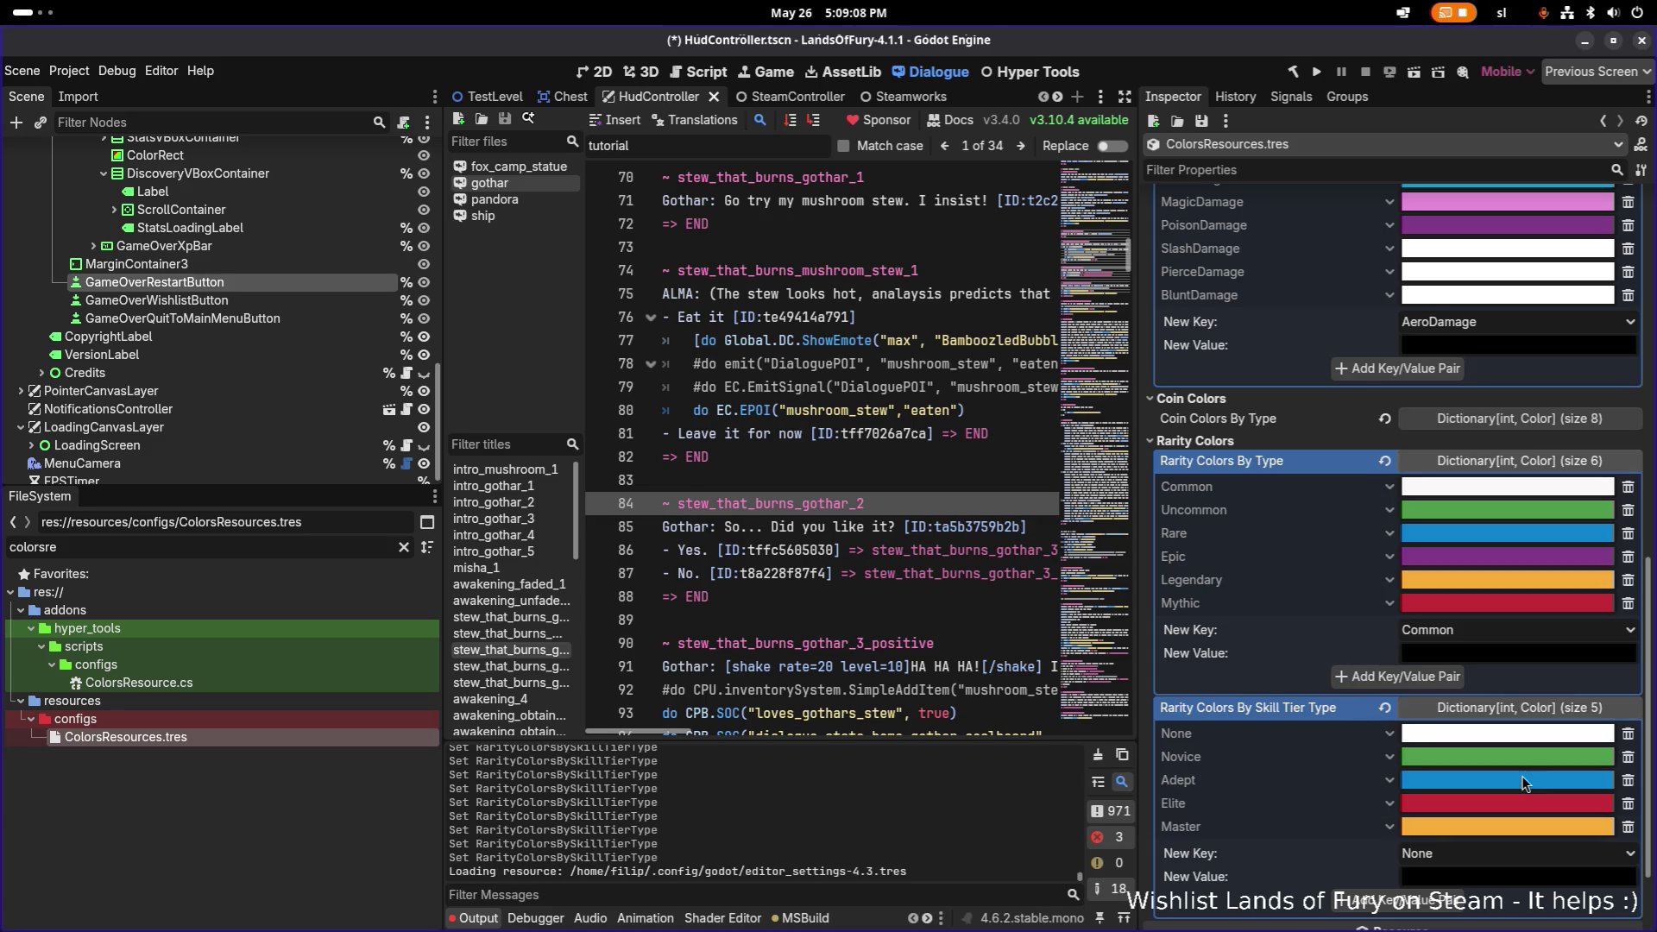
key("ctrl+s")
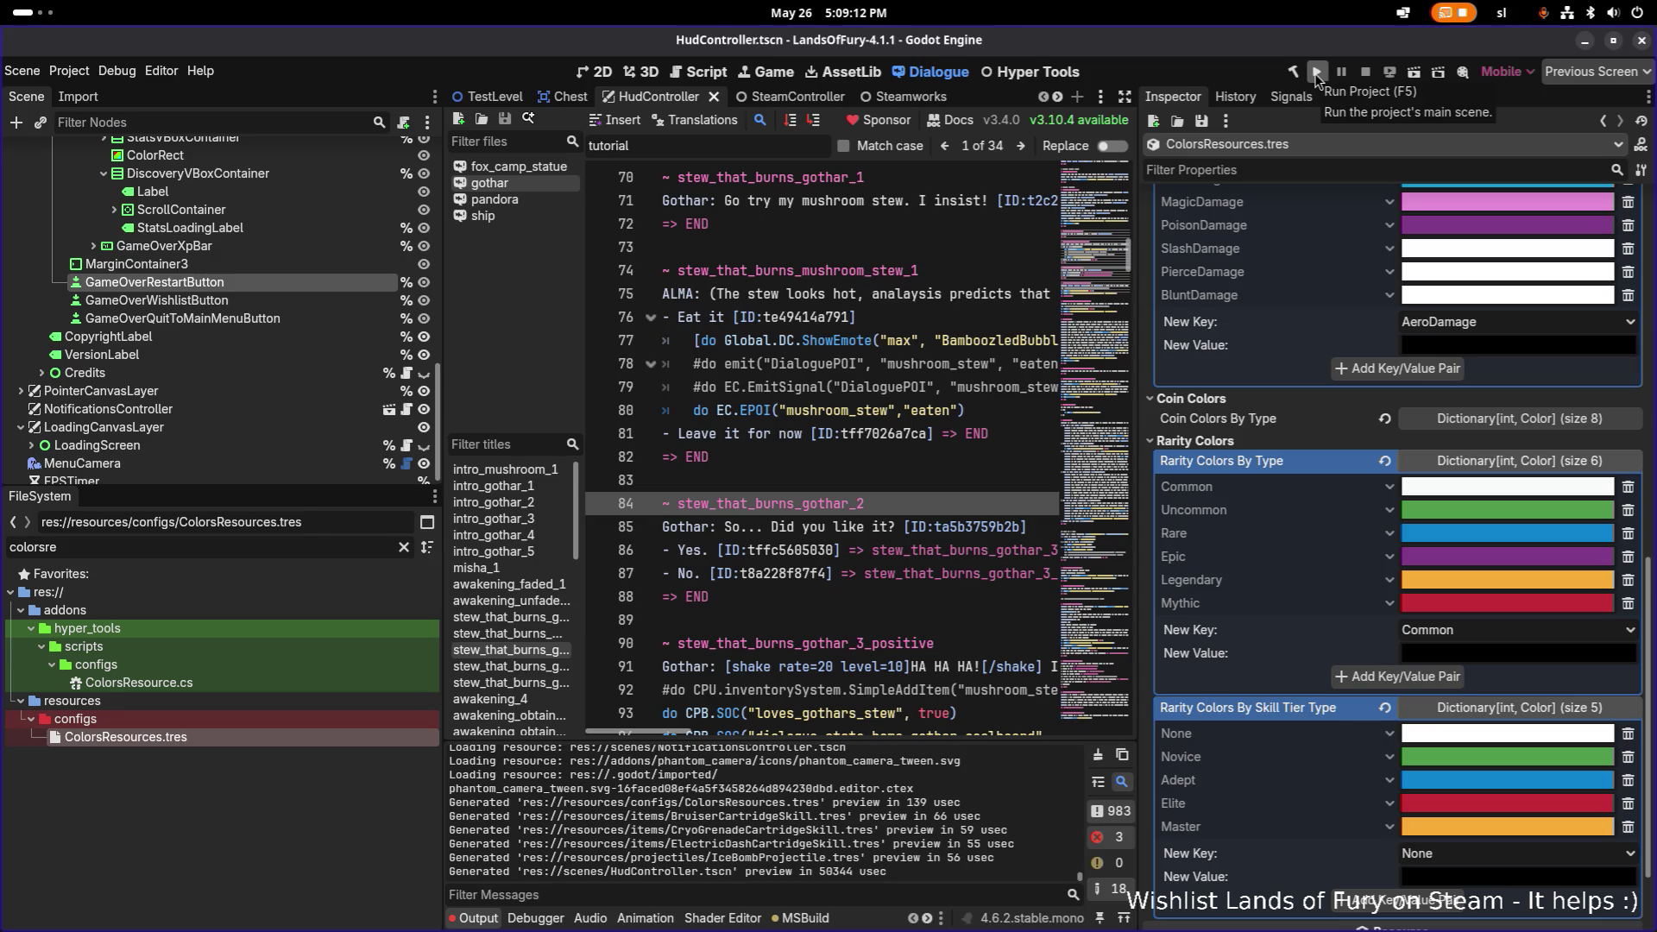
Run the project to build and launch Lands of Fury.
left_click(1317, 75)
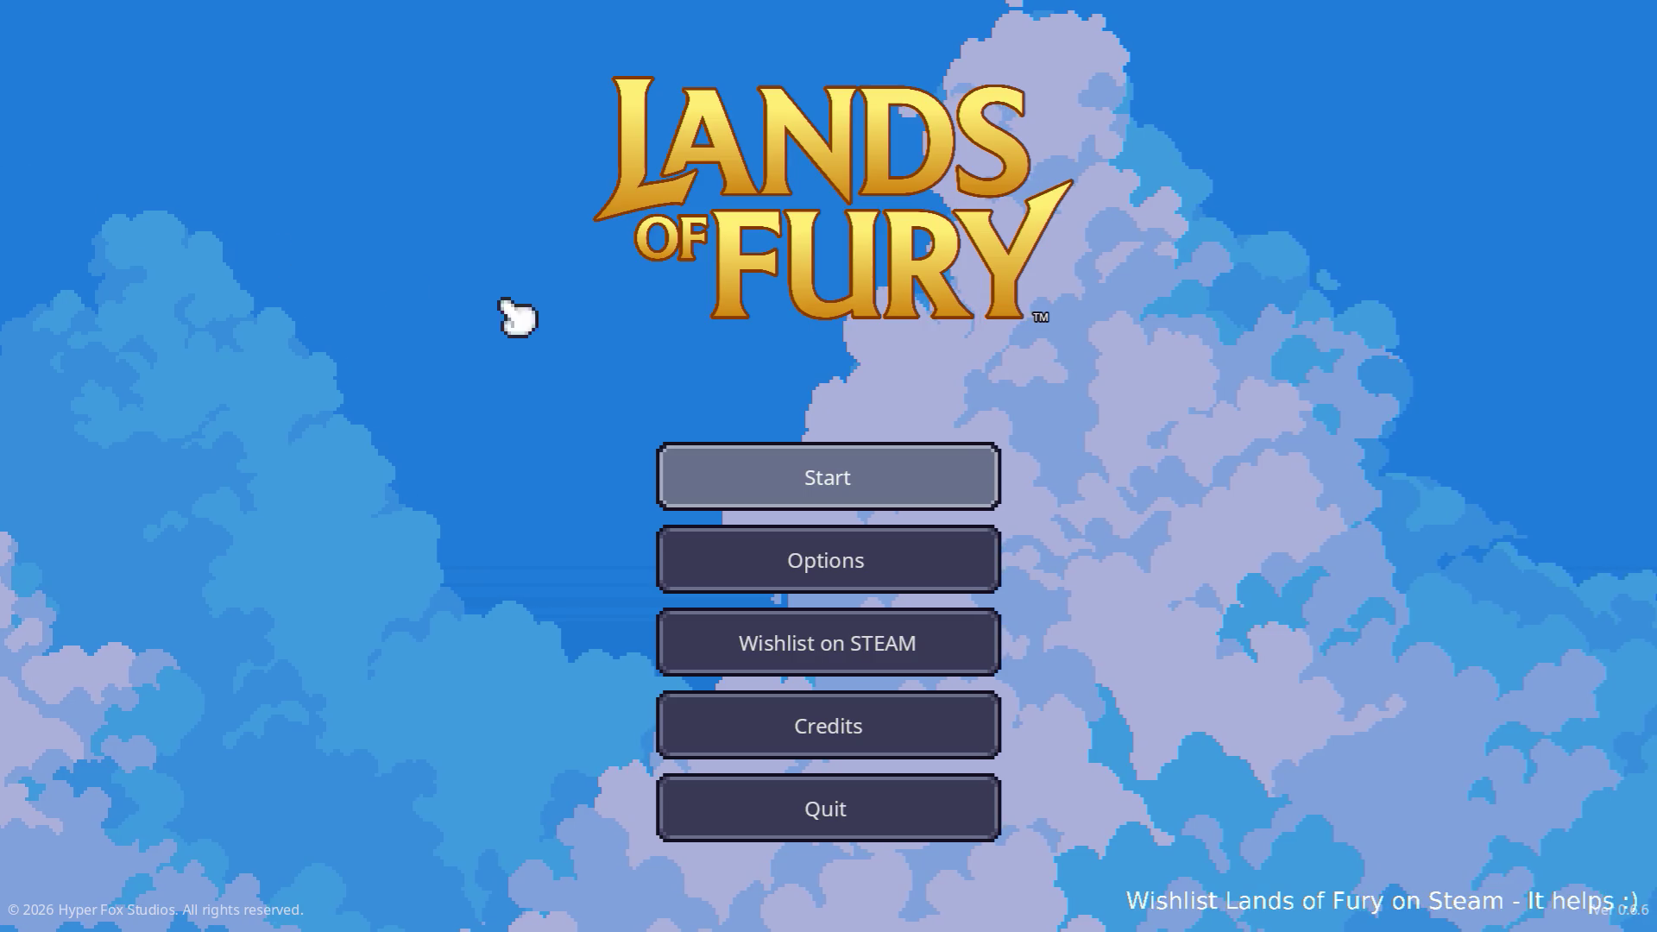
Load the game with the first profile, then pause and quit to the main menu.
left_click(751, 469)
left_click(751, 470)
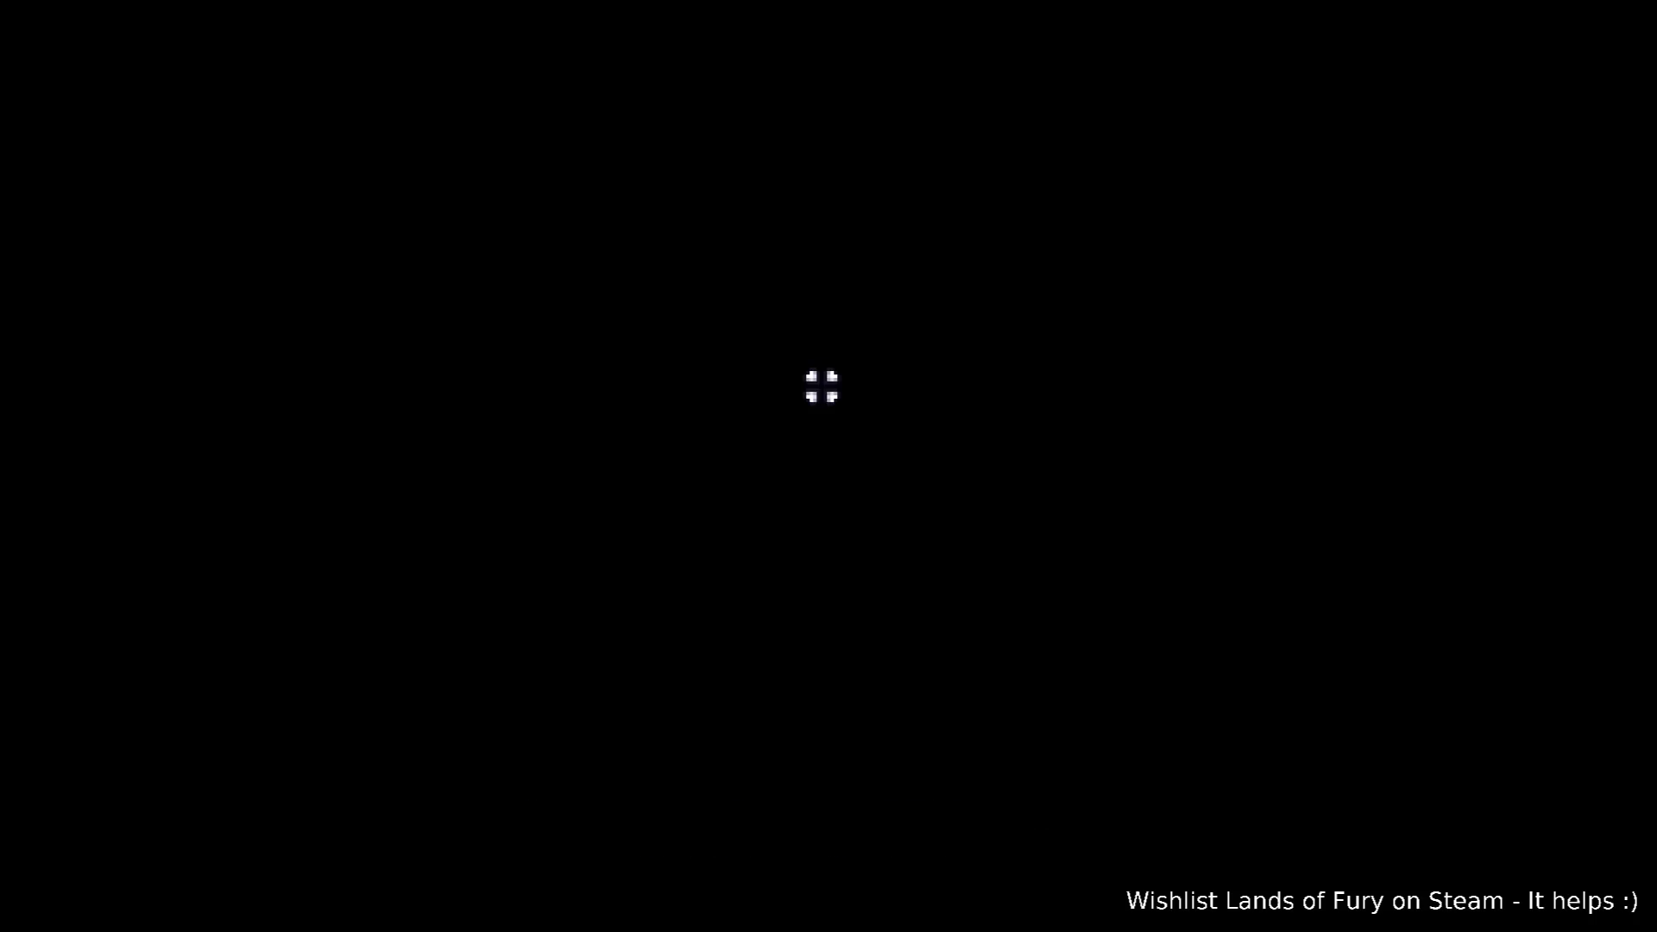
key("Escape")
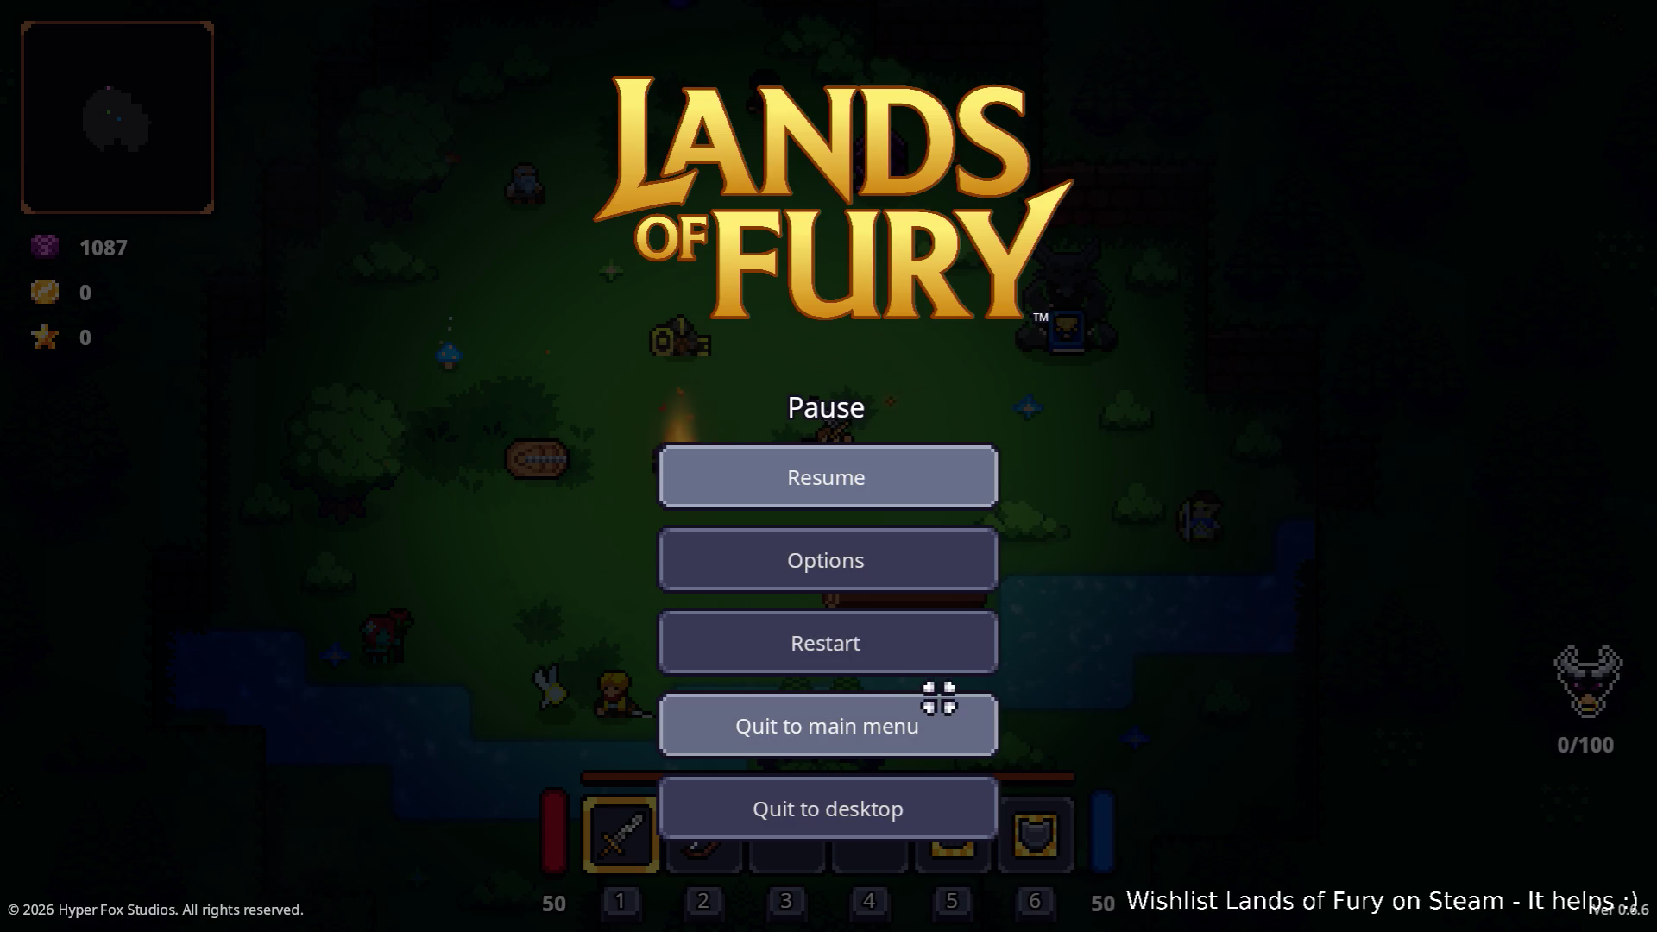
left_click(942, 701)
Delete the third profile, create a new one in its slot, and play.
left_click(907, 470)
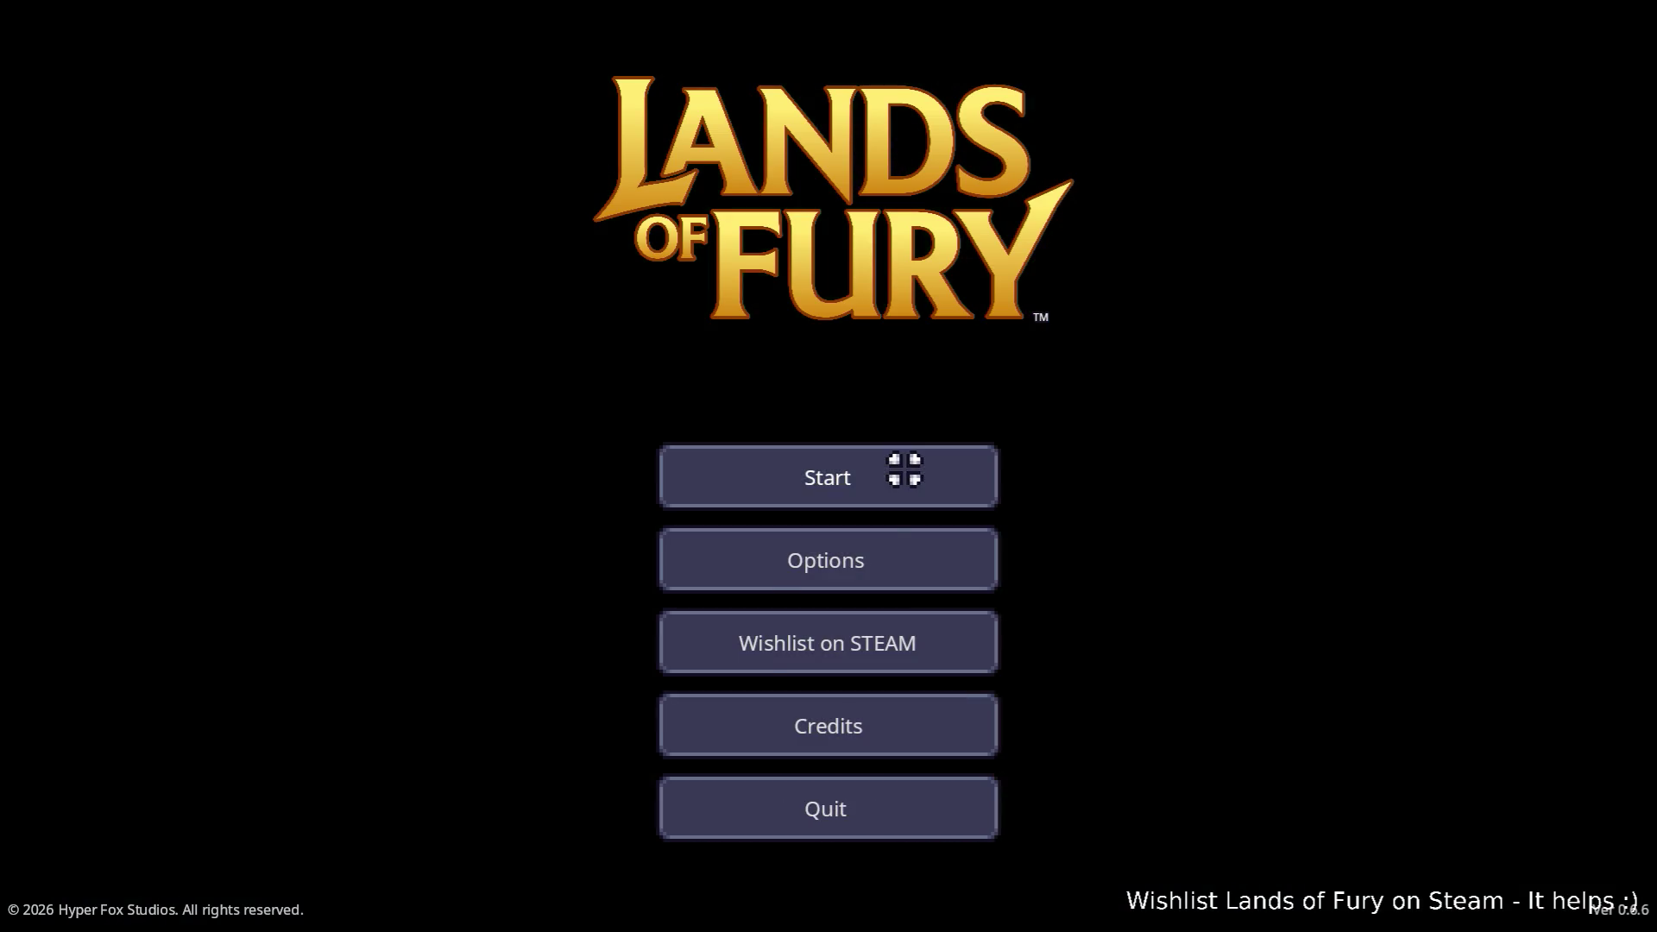
left_click(994, 666)
left_click(928, 528)
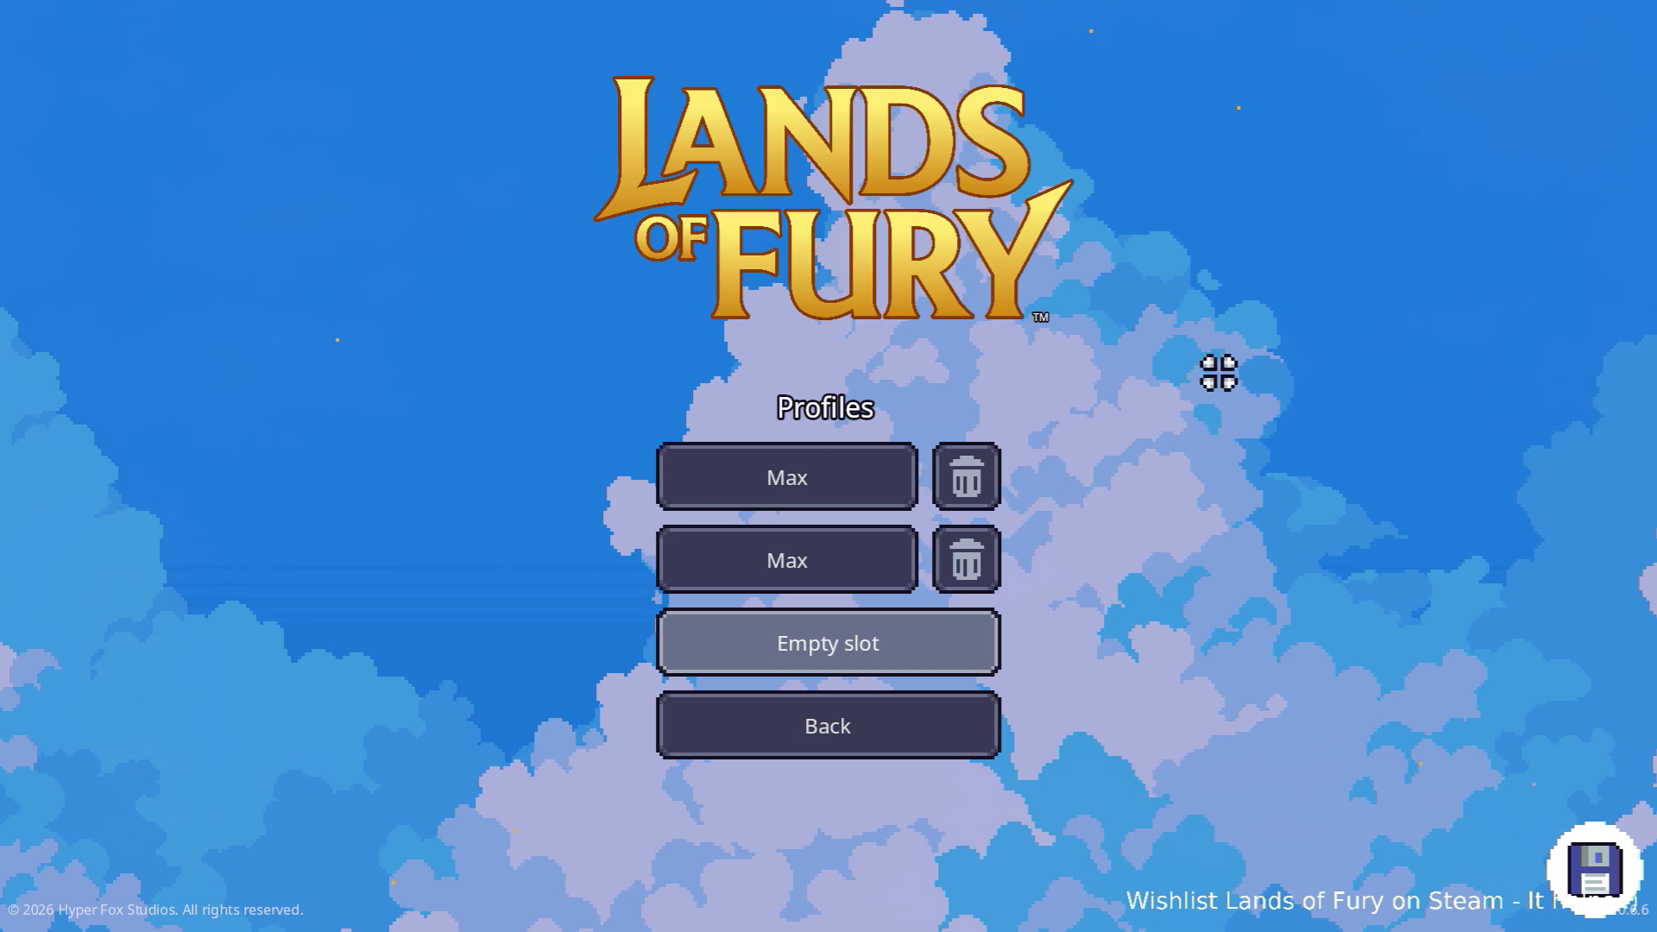
left_click(886, 641)
left_click(841, 765)
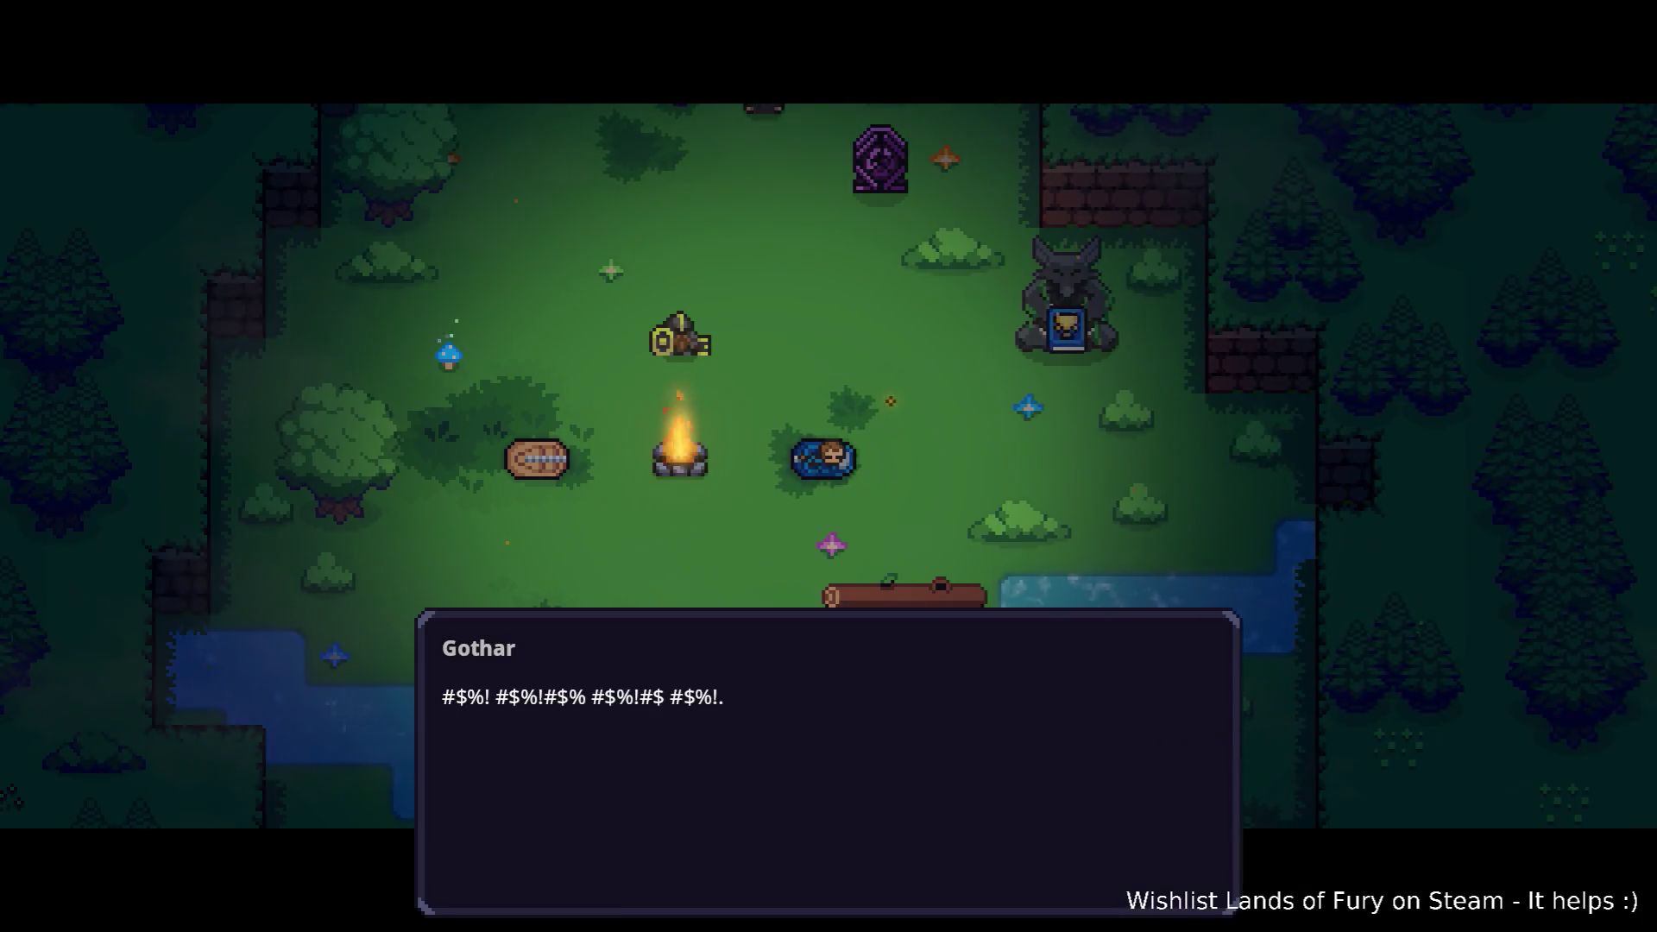
Finish Gothar's opening dialogue, walk around the campfire, and talk to Gothar.
key("space")
key("space")
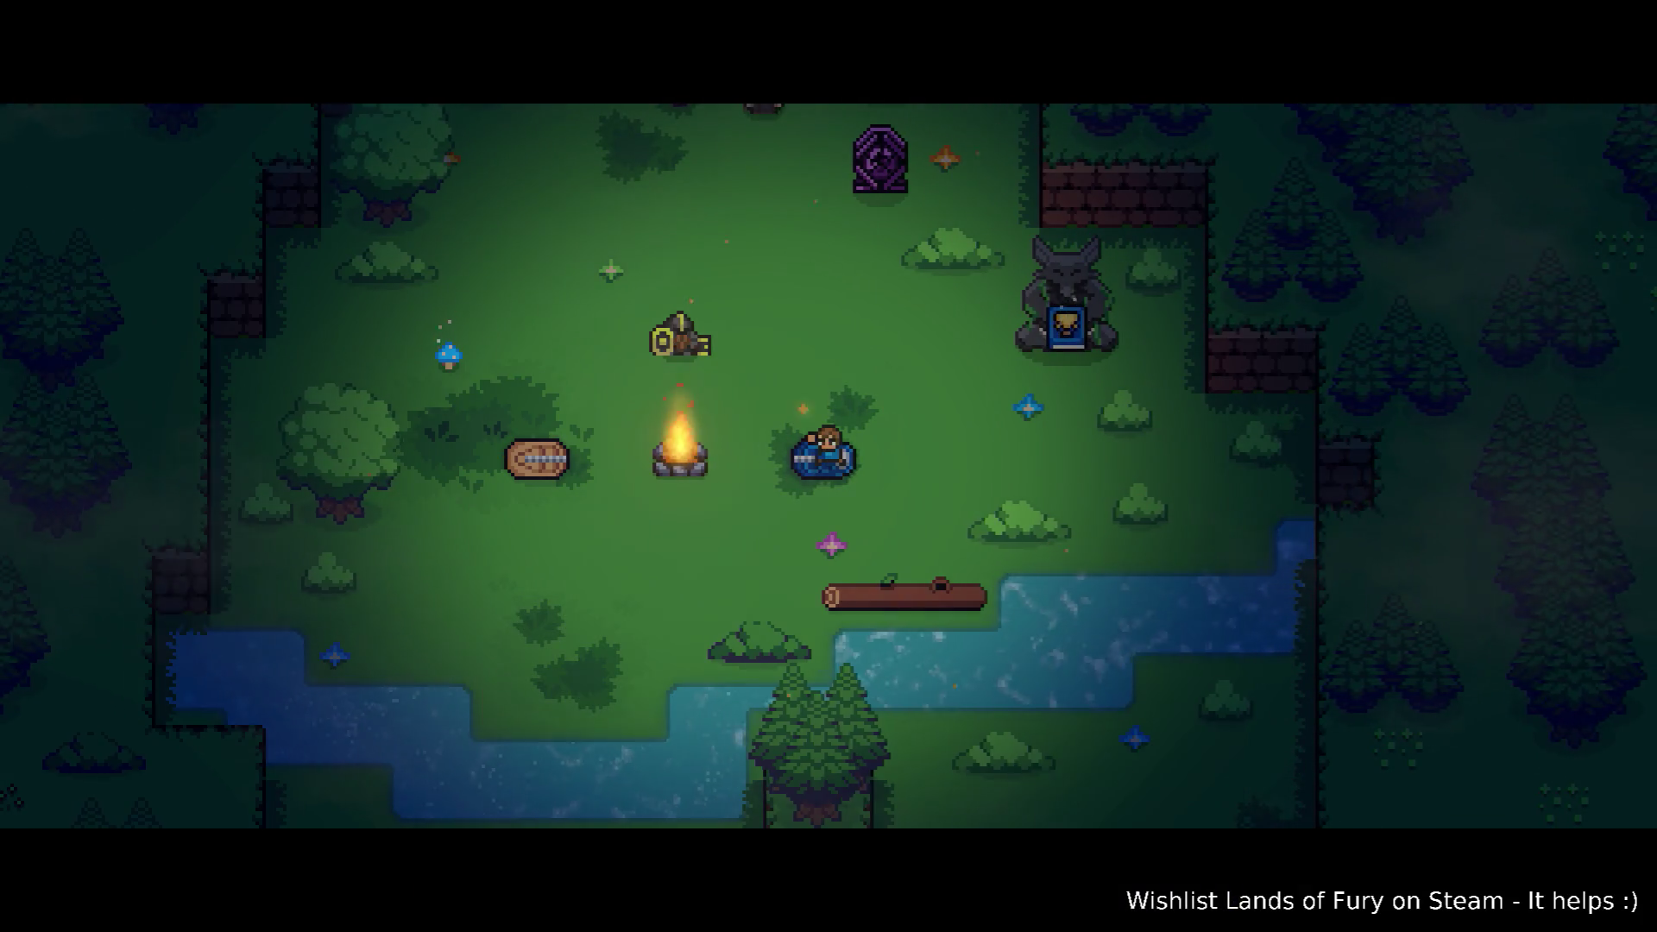
key("space")
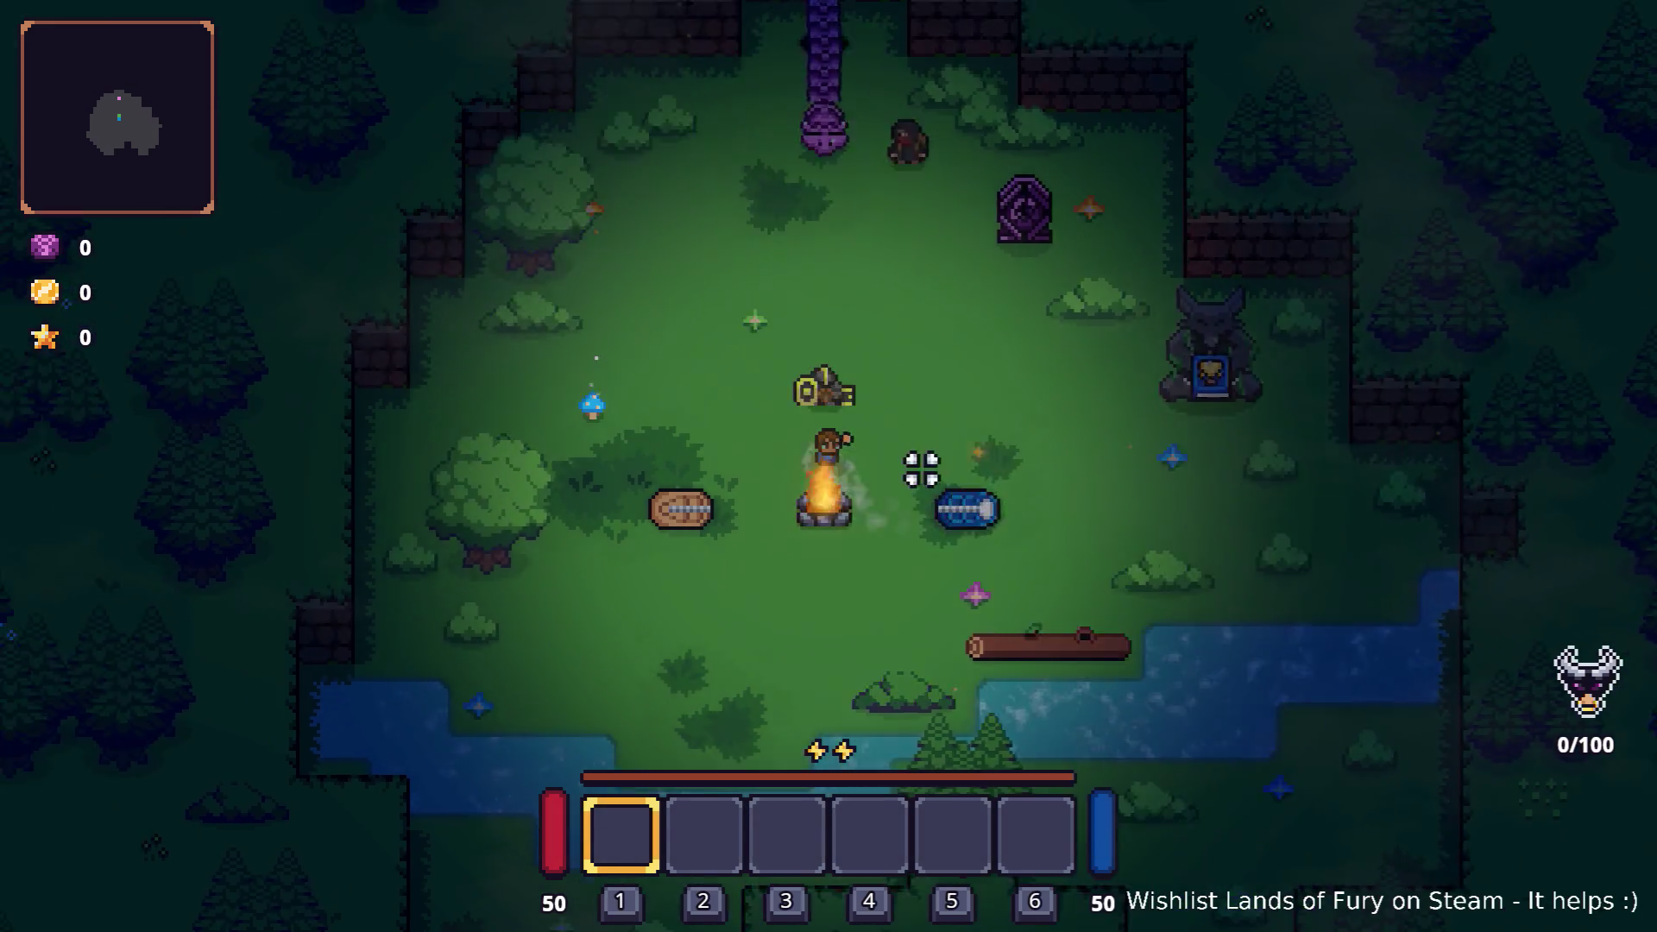
key("w+a")
key("s")
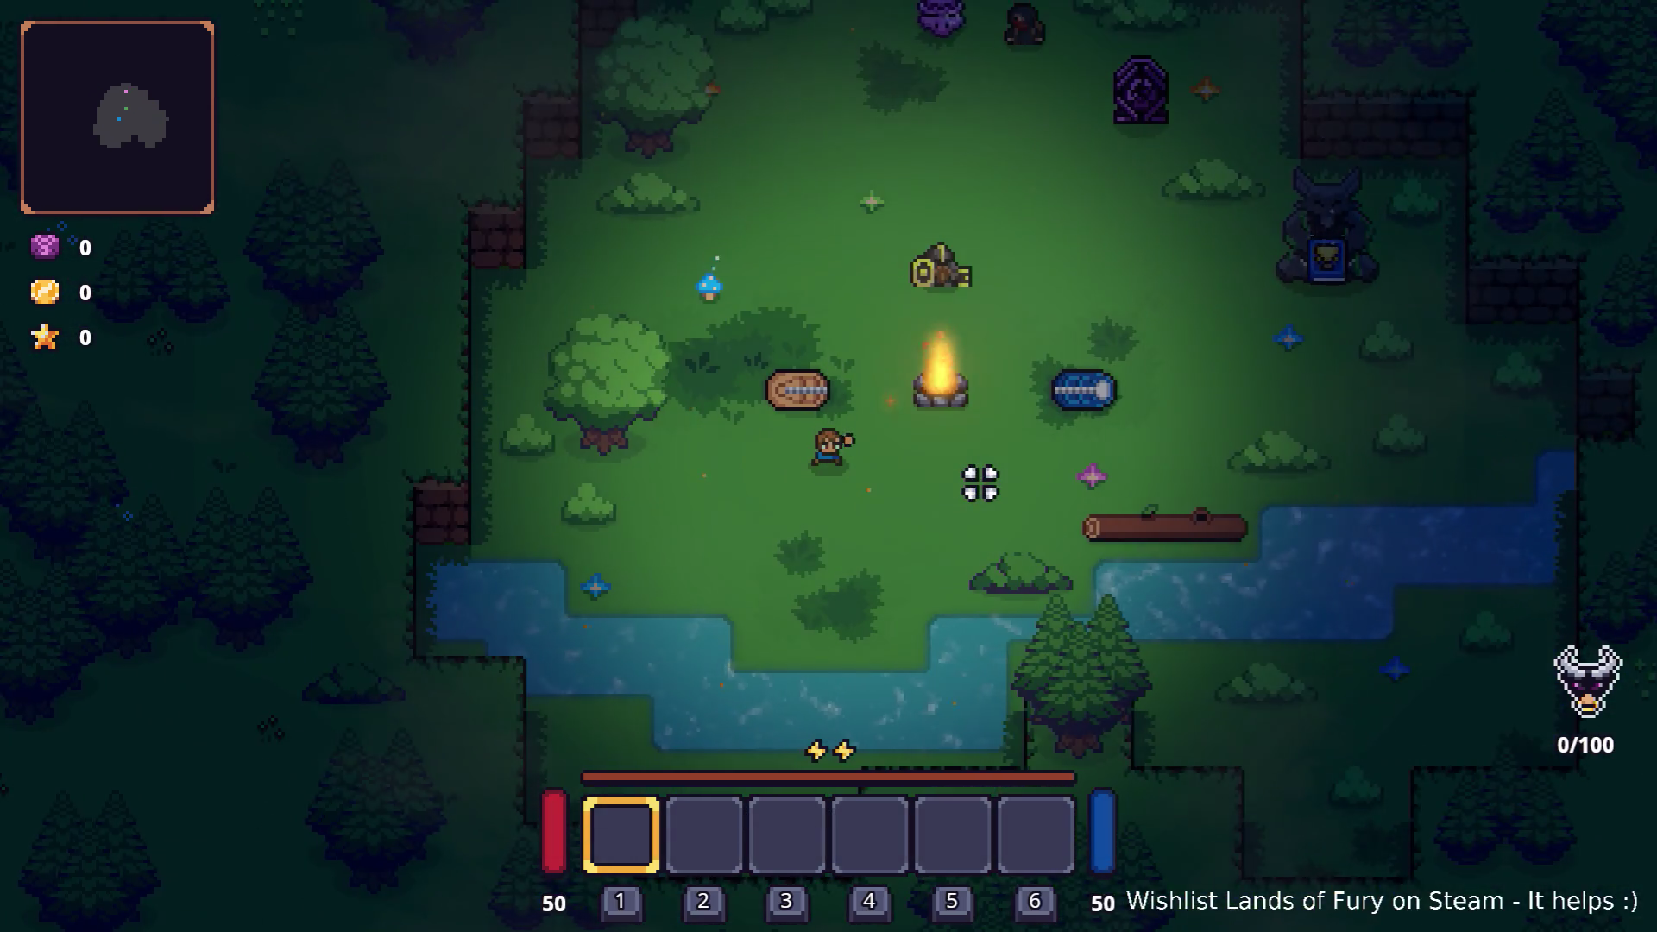
key("d")
key("w+d")
key("w")
key("e")
key("e")
key("e")
key("e")
key("e")
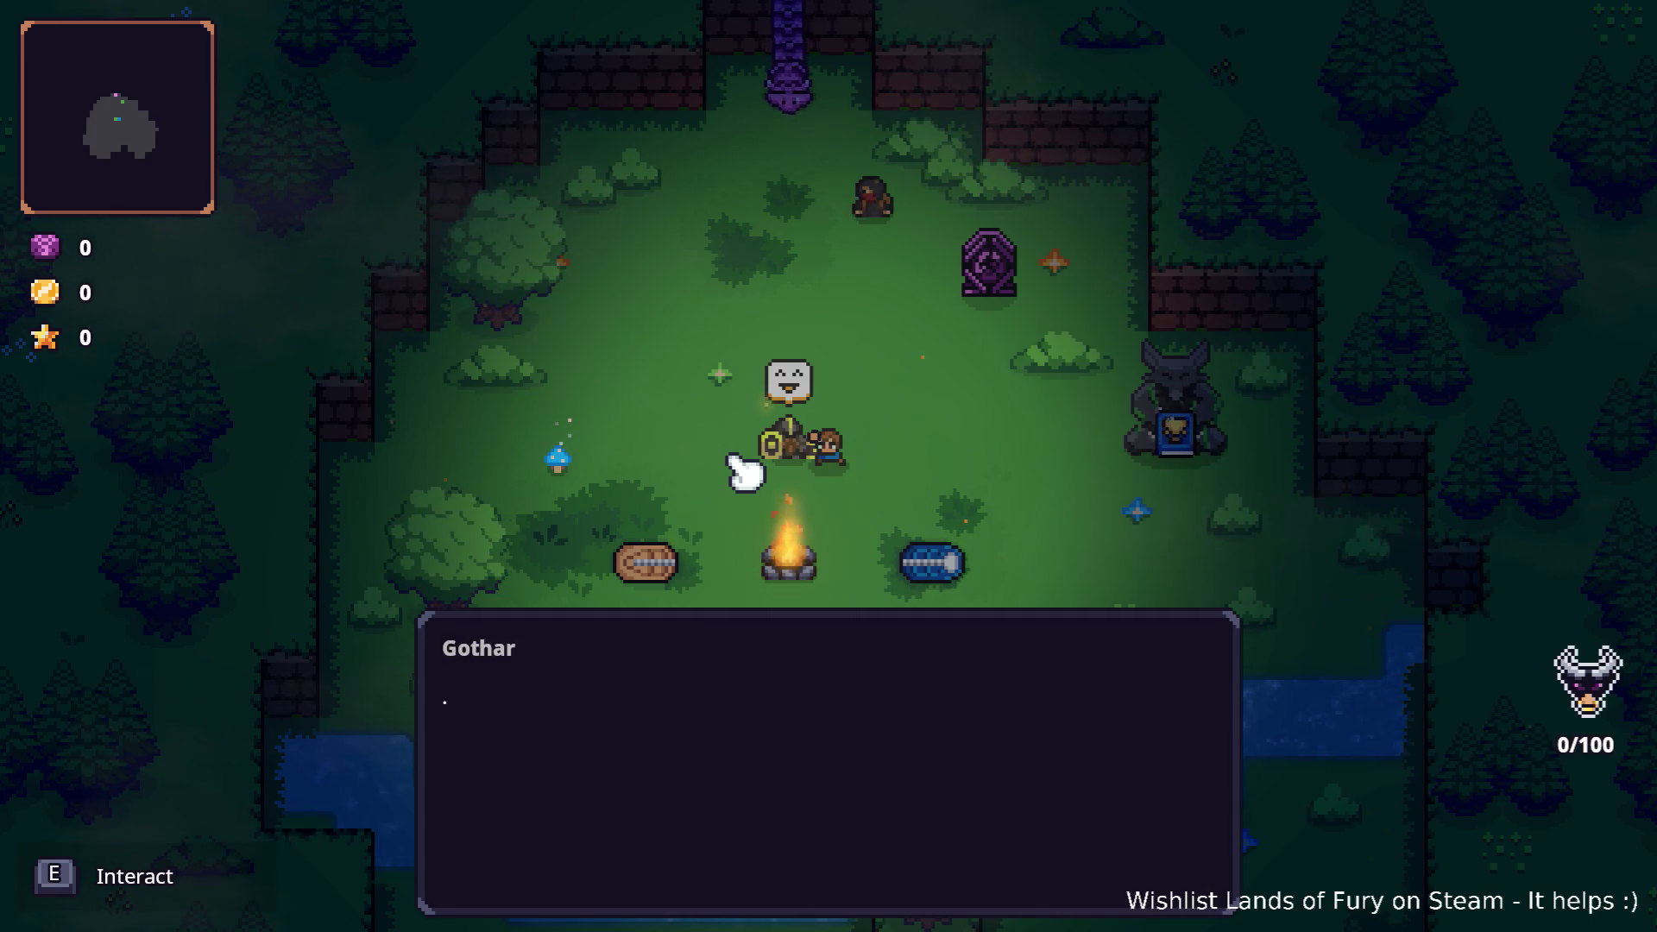
key("e")
key("e")
key("e")
key("e")
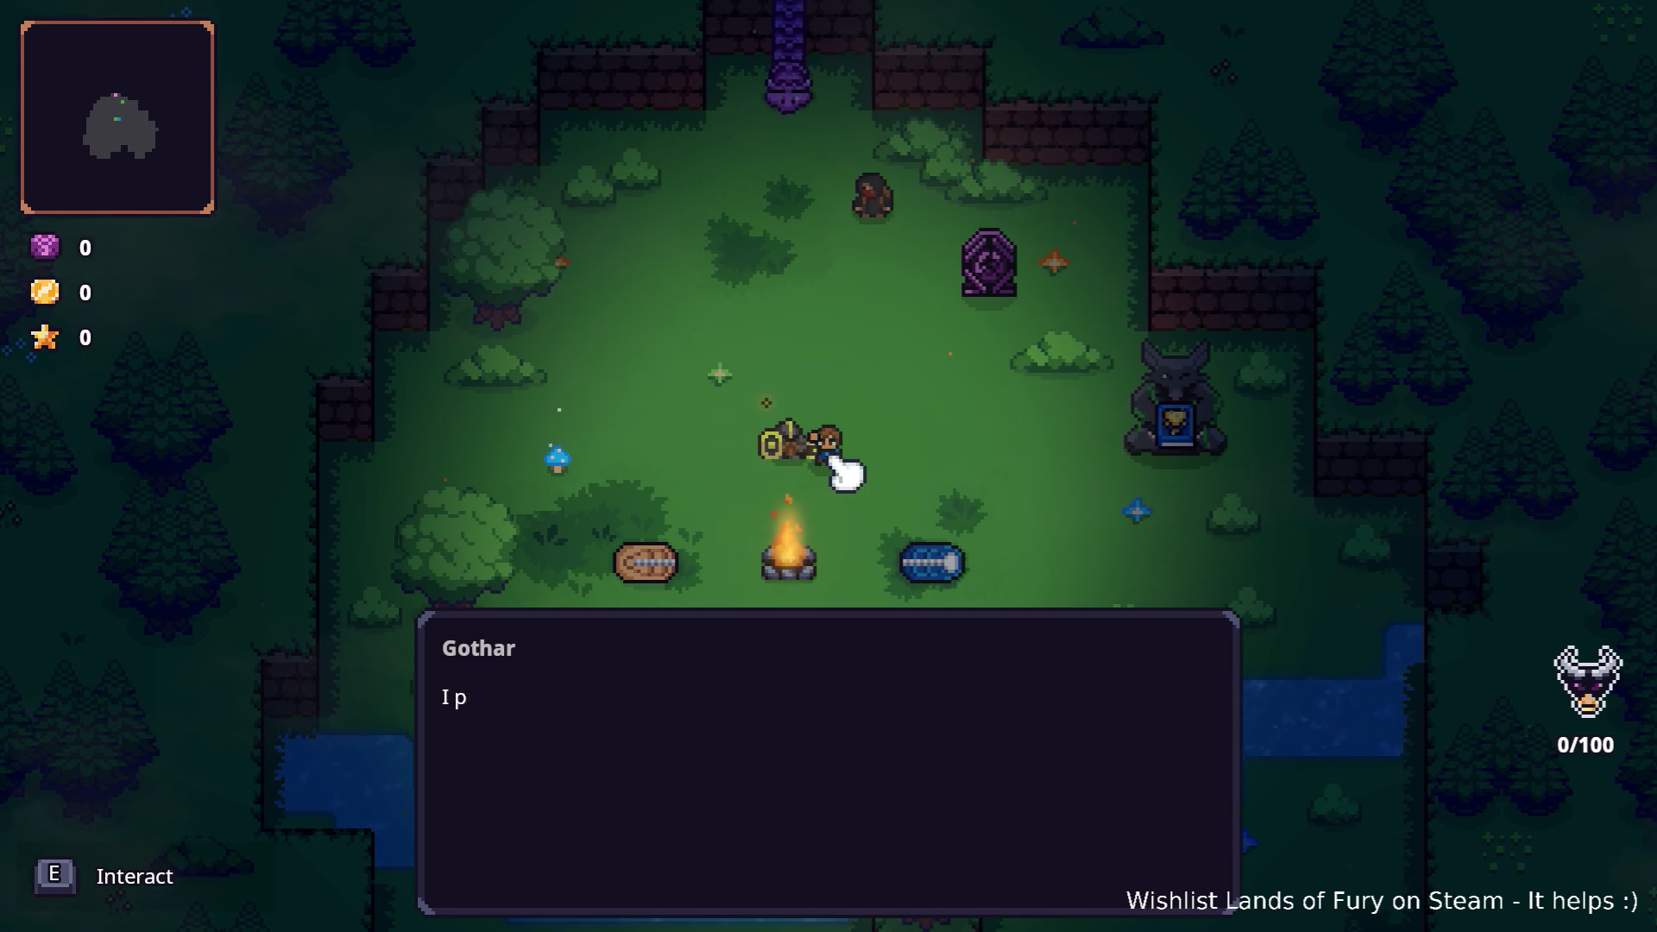
Answer Ok! to skip the tutorial, then talk to the statue.
key("s")
key("w")
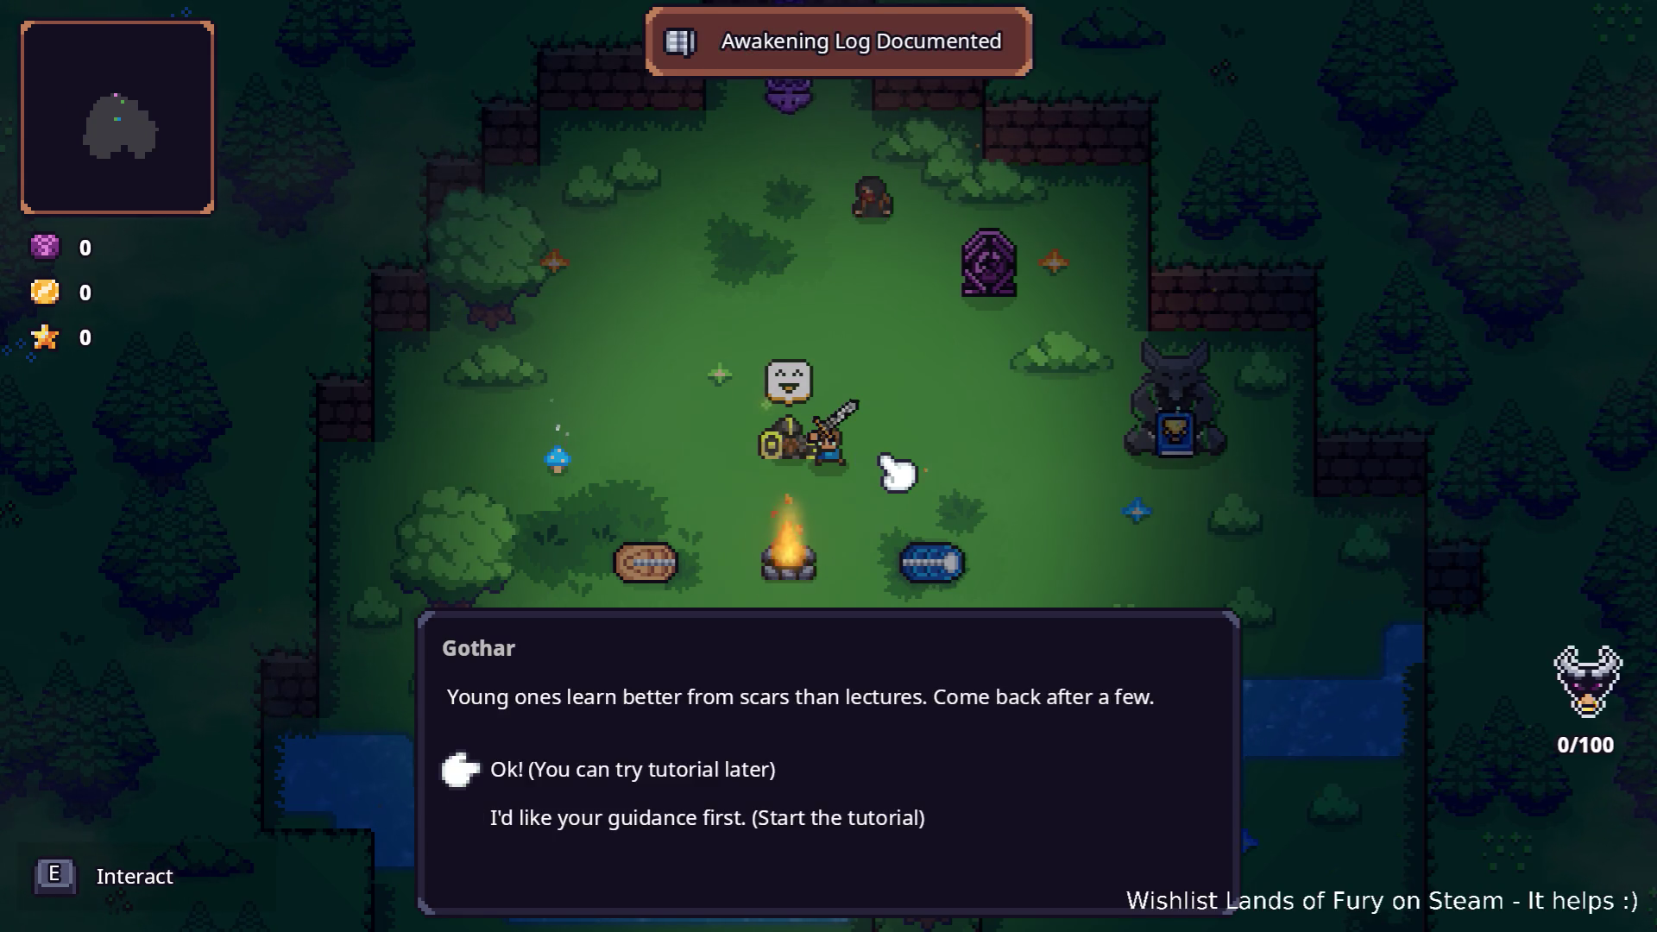
key("e")
key("d")
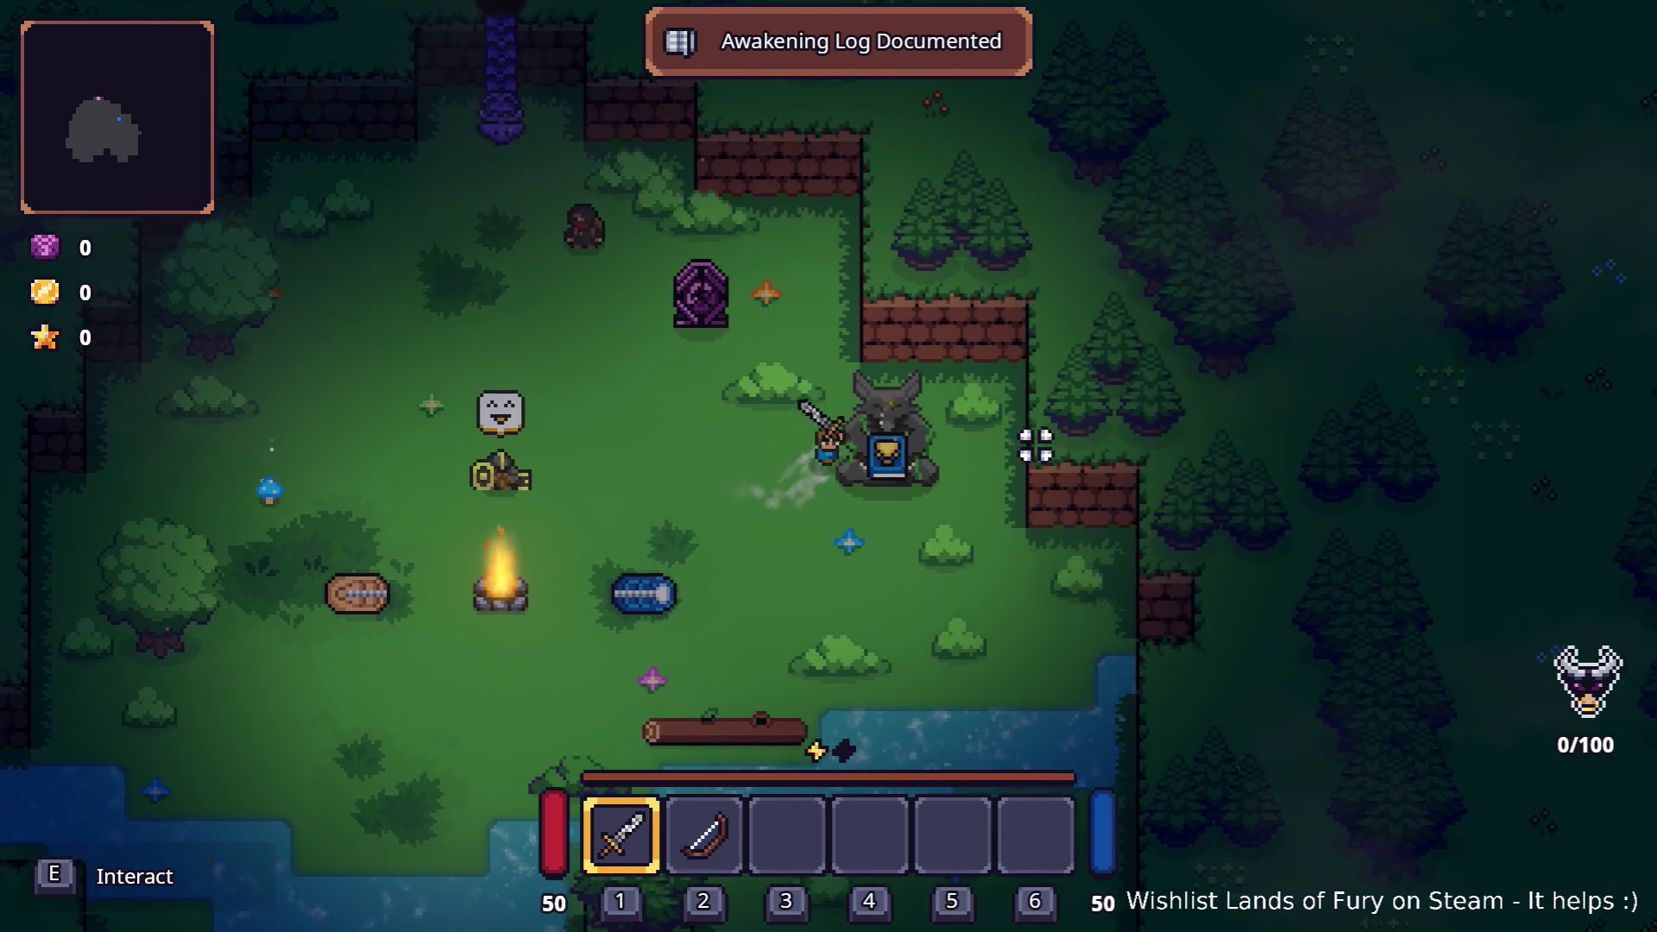
key("e")
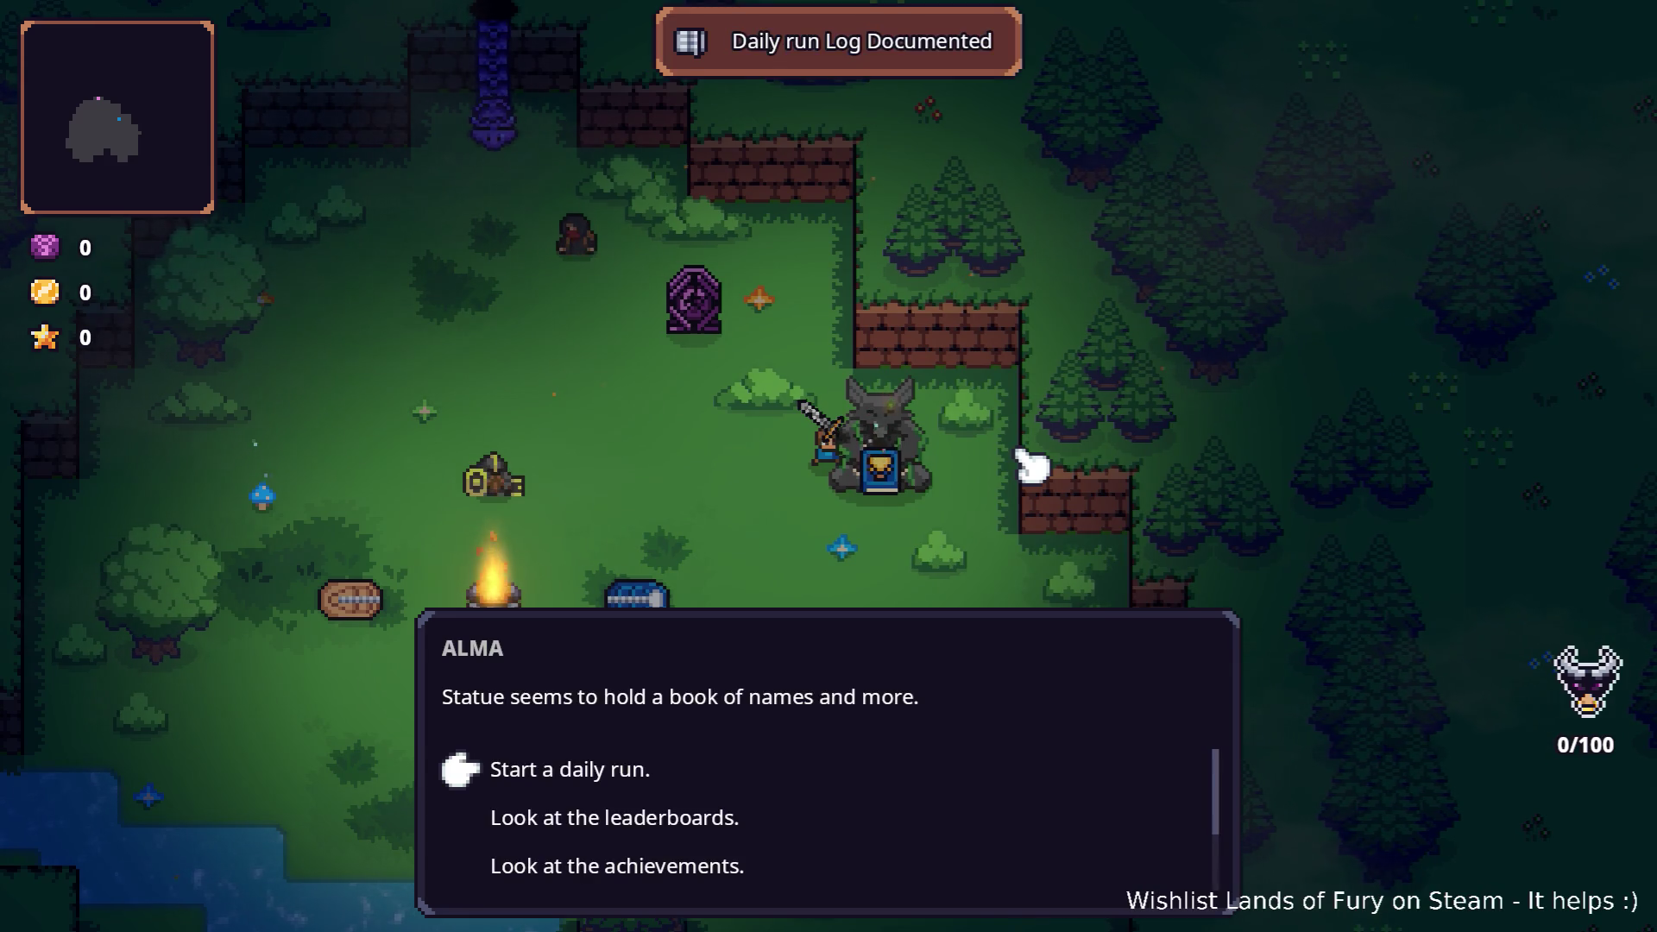
Leave the statue conversation without choosing, then briefly view ALMA's cartridge slots.
key("s")
key("s")
key("s")
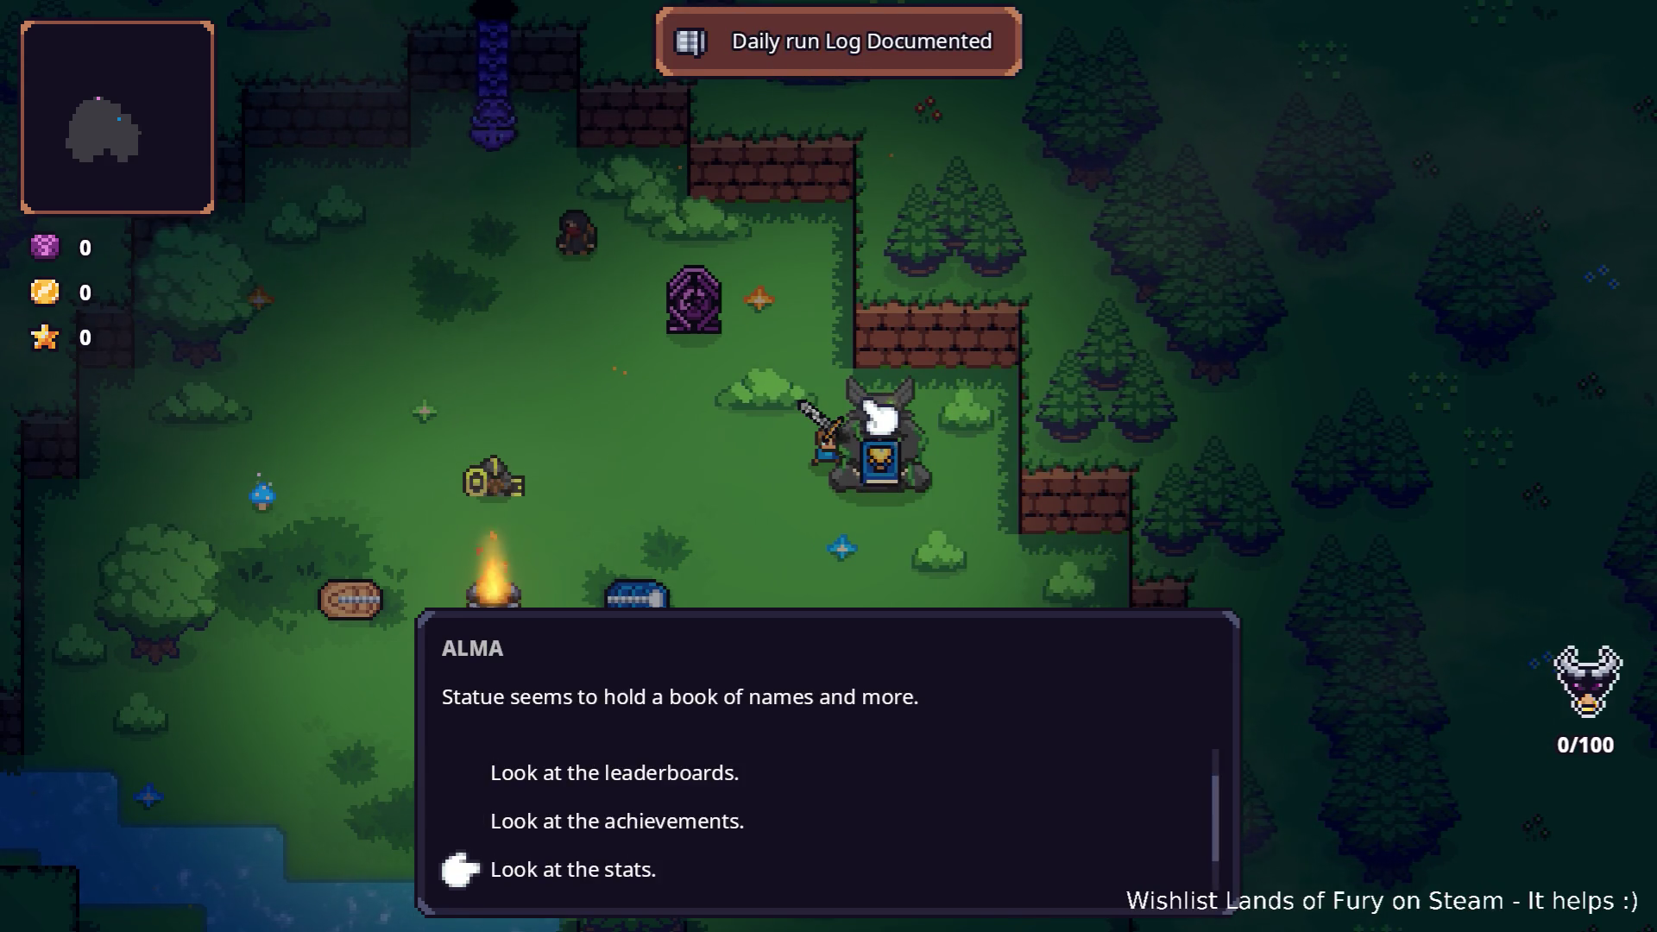
key("s")
key("e")
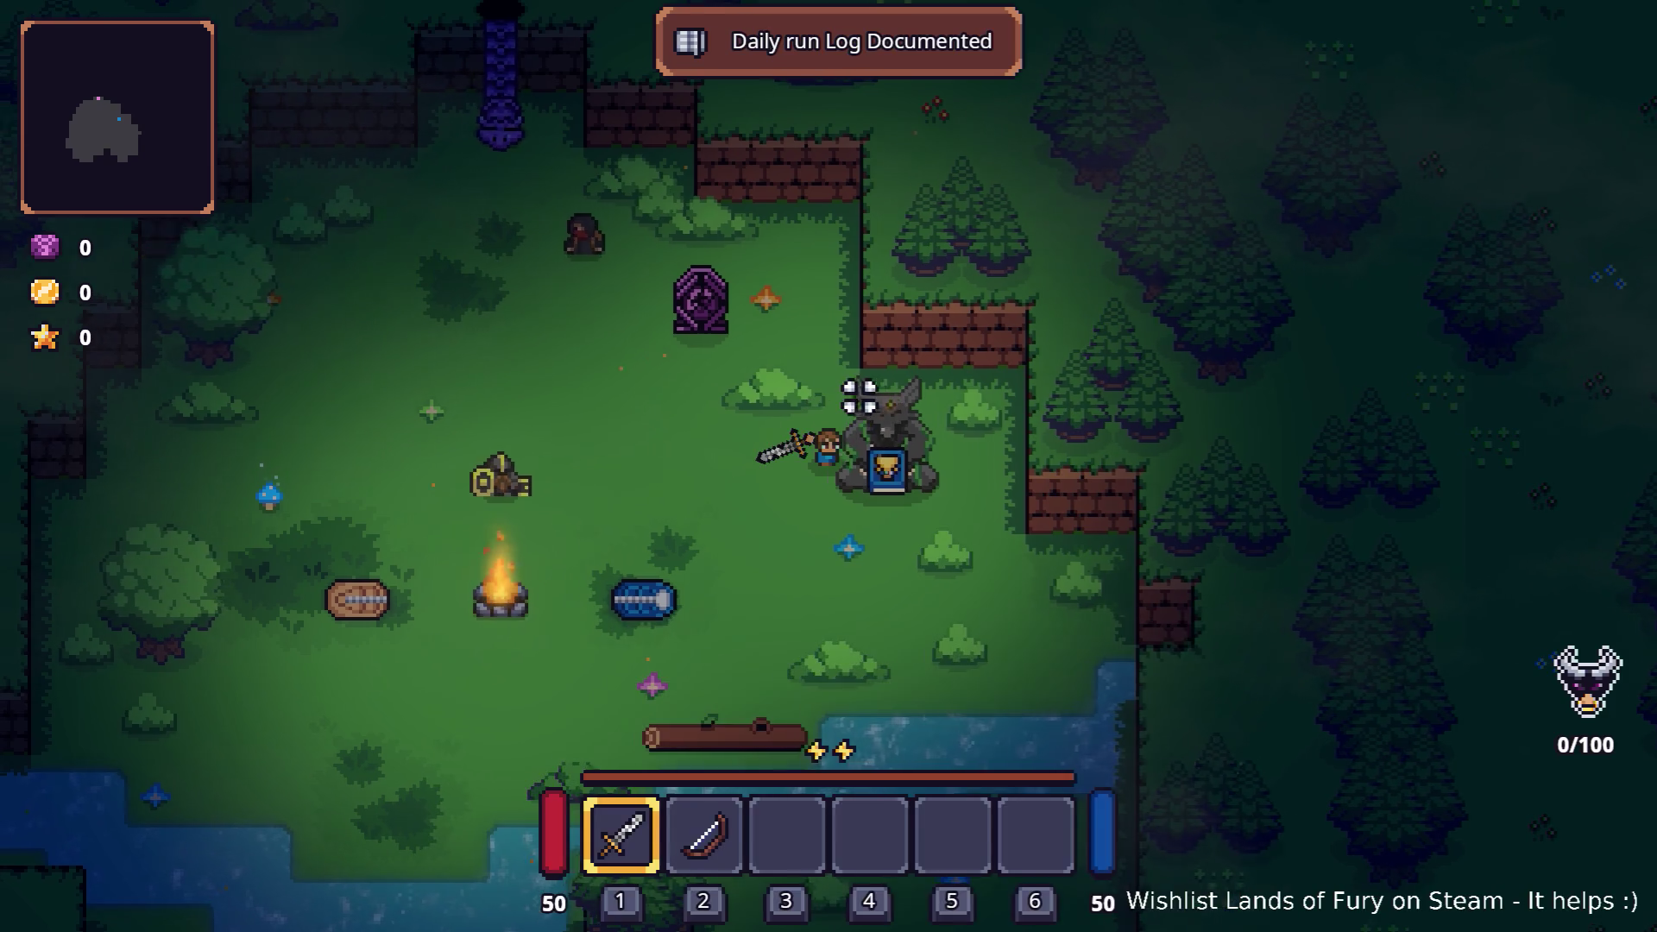
key("i")
left_click(556, 635)
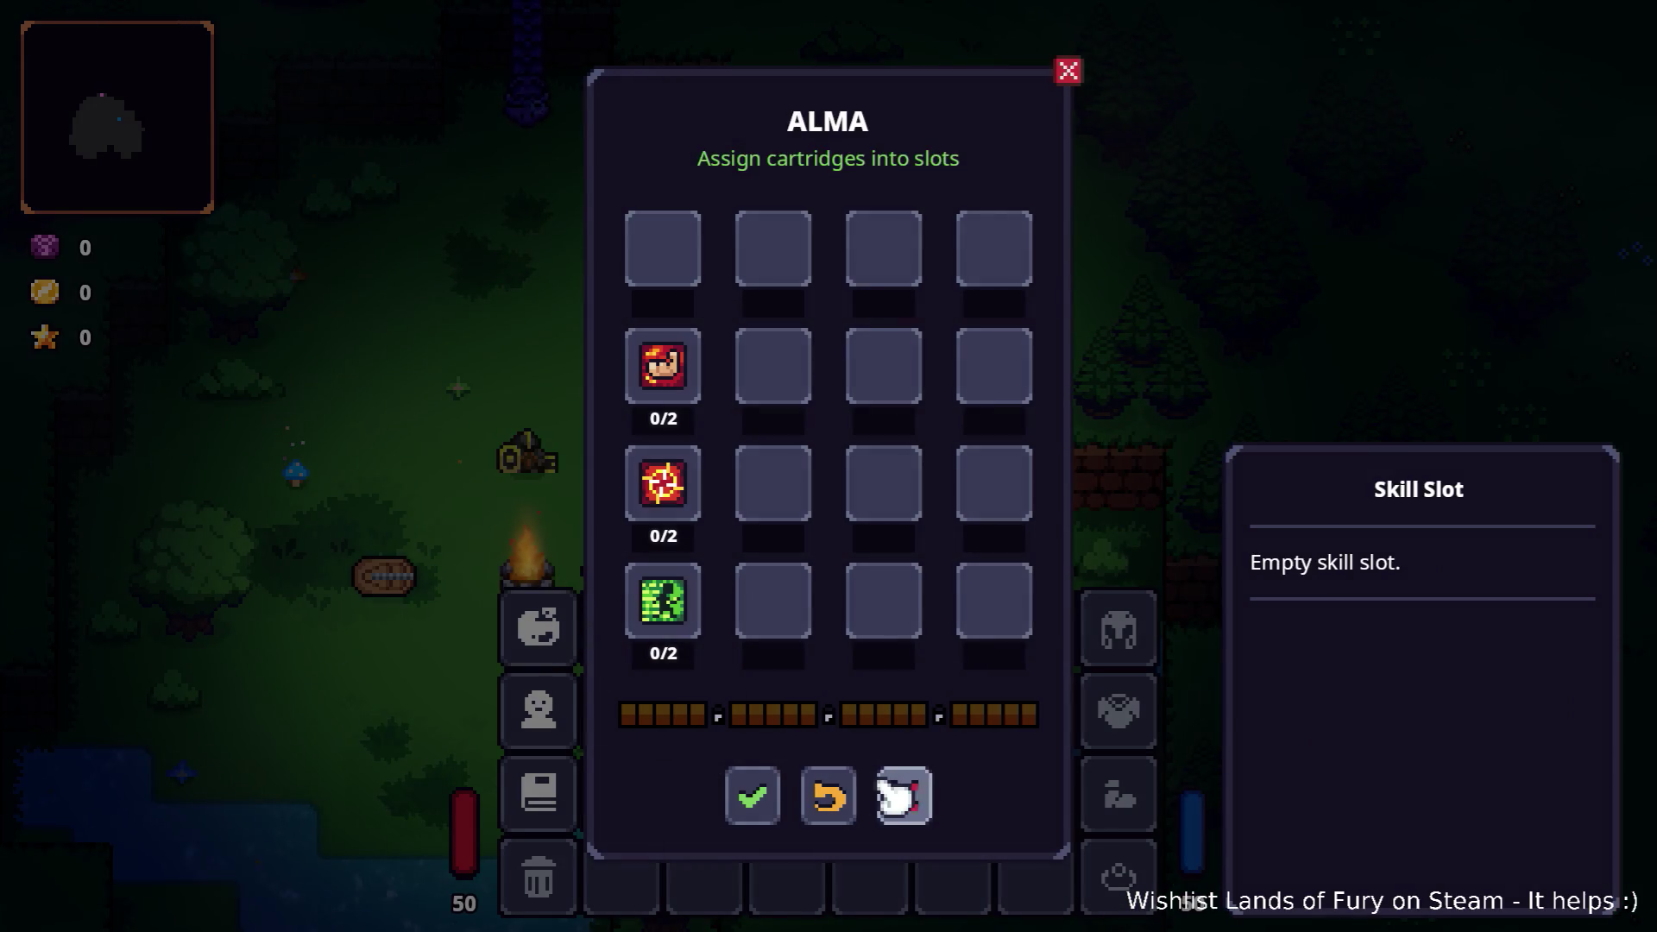
left_click(902, 790)
In the journal, read the Awakening and Daily run log entries, then Bestiary and Recipes.
left_click(566, 804)
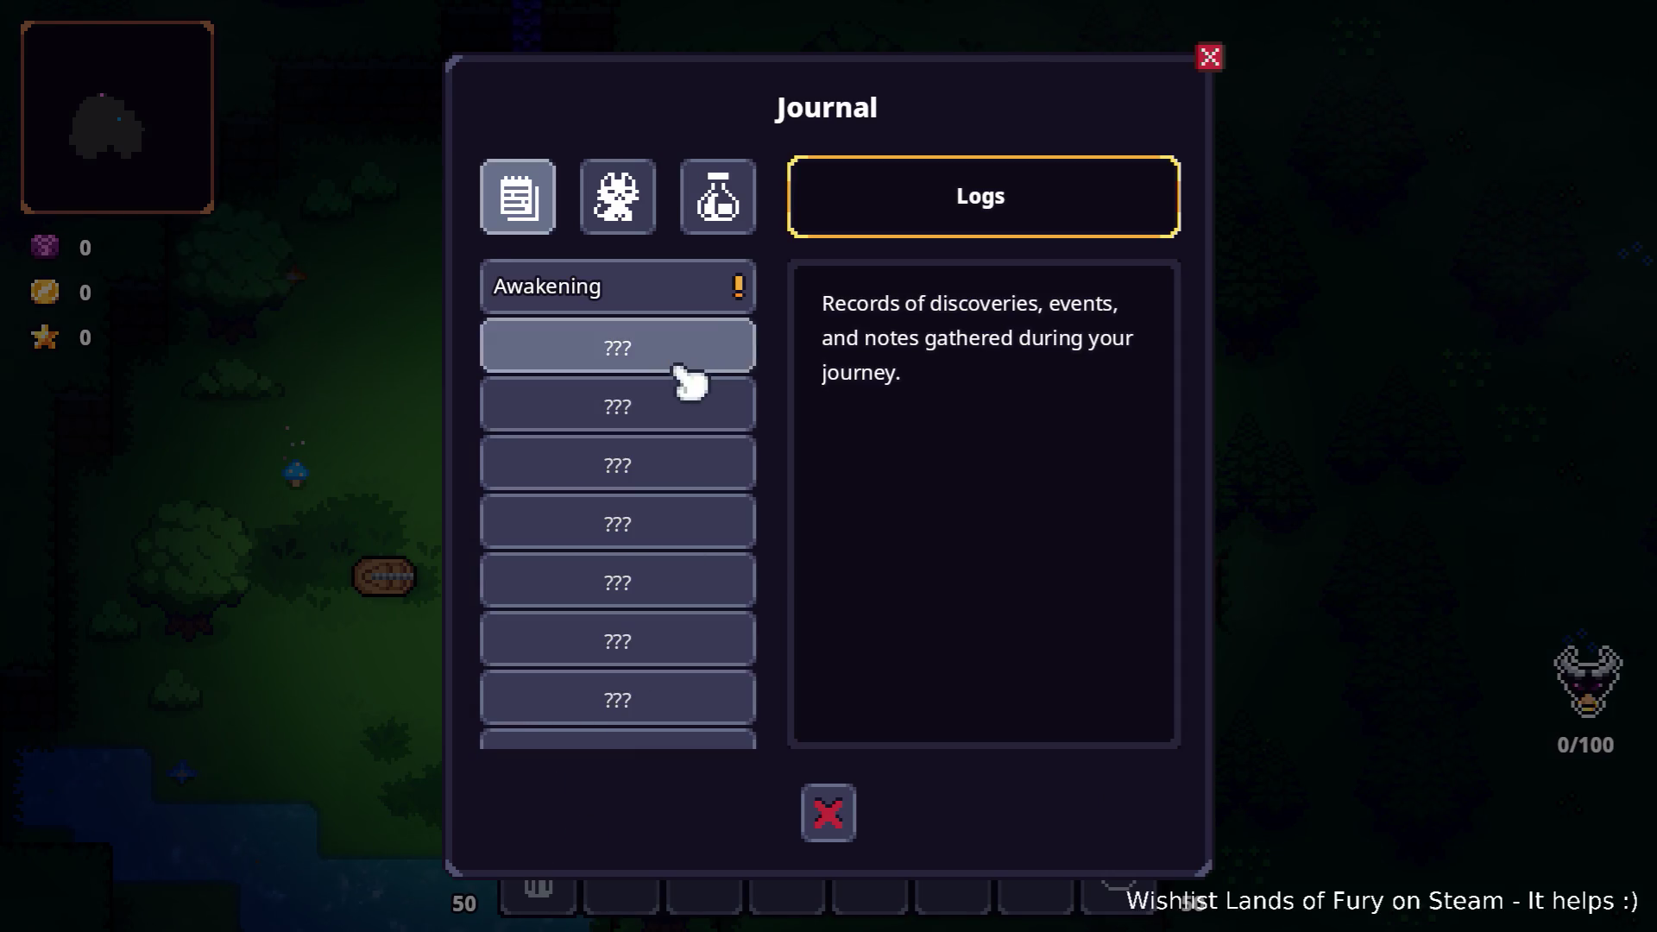
left_click(698, 298)
scroll(682, 518, "down", 3)
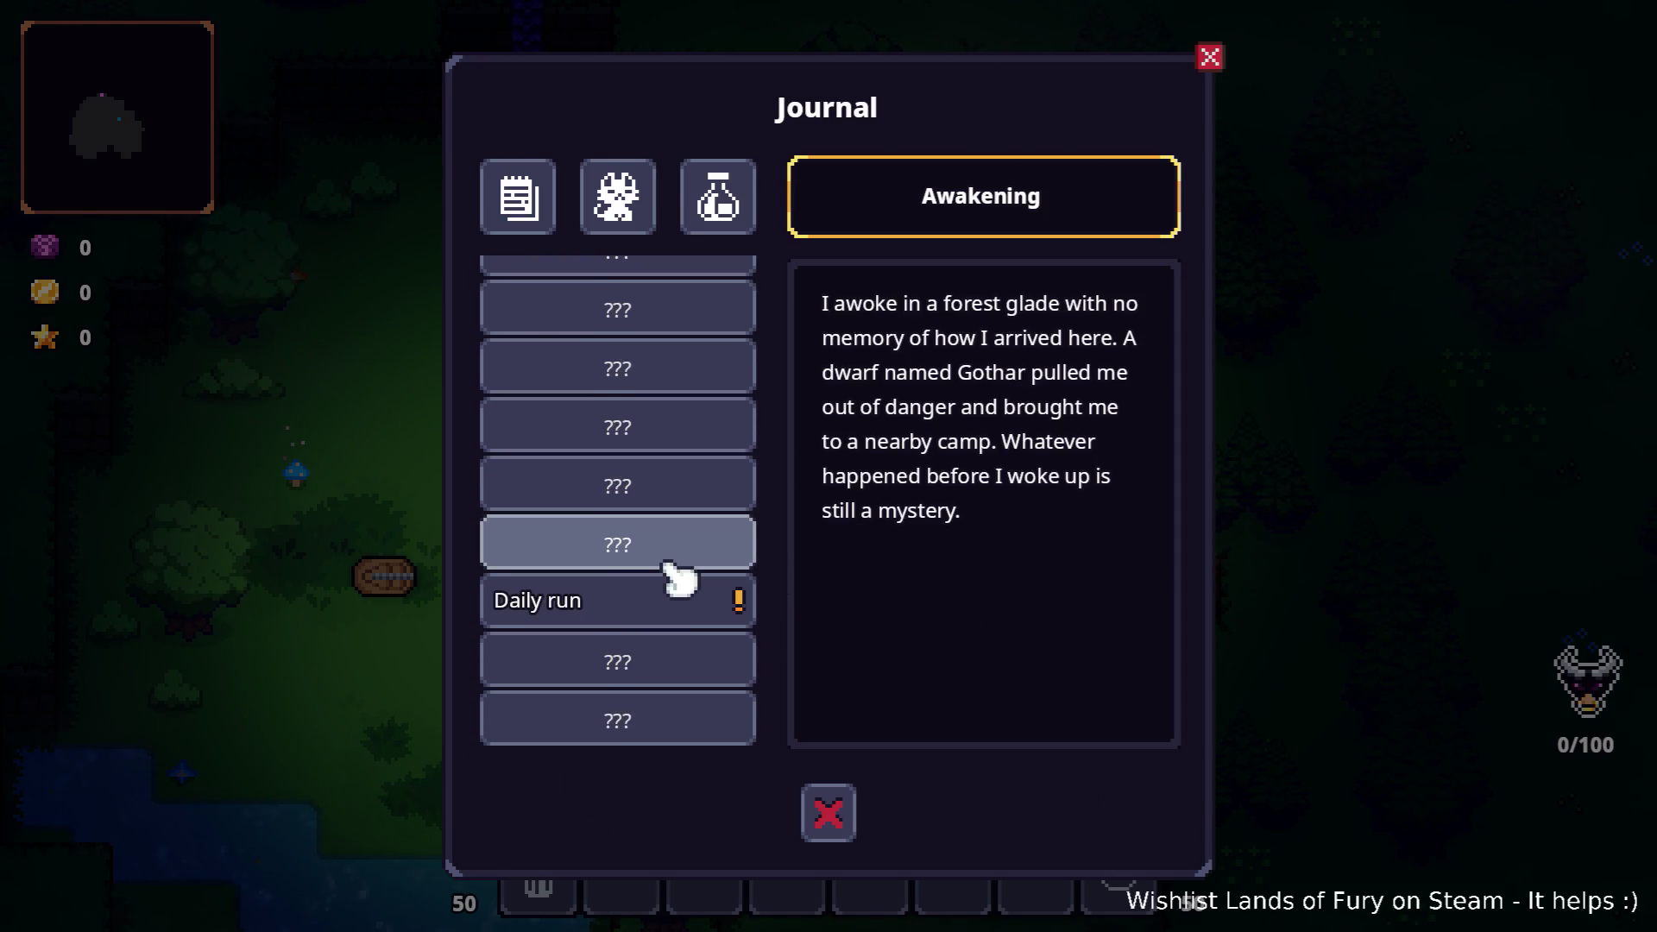
left_click(656, 614)
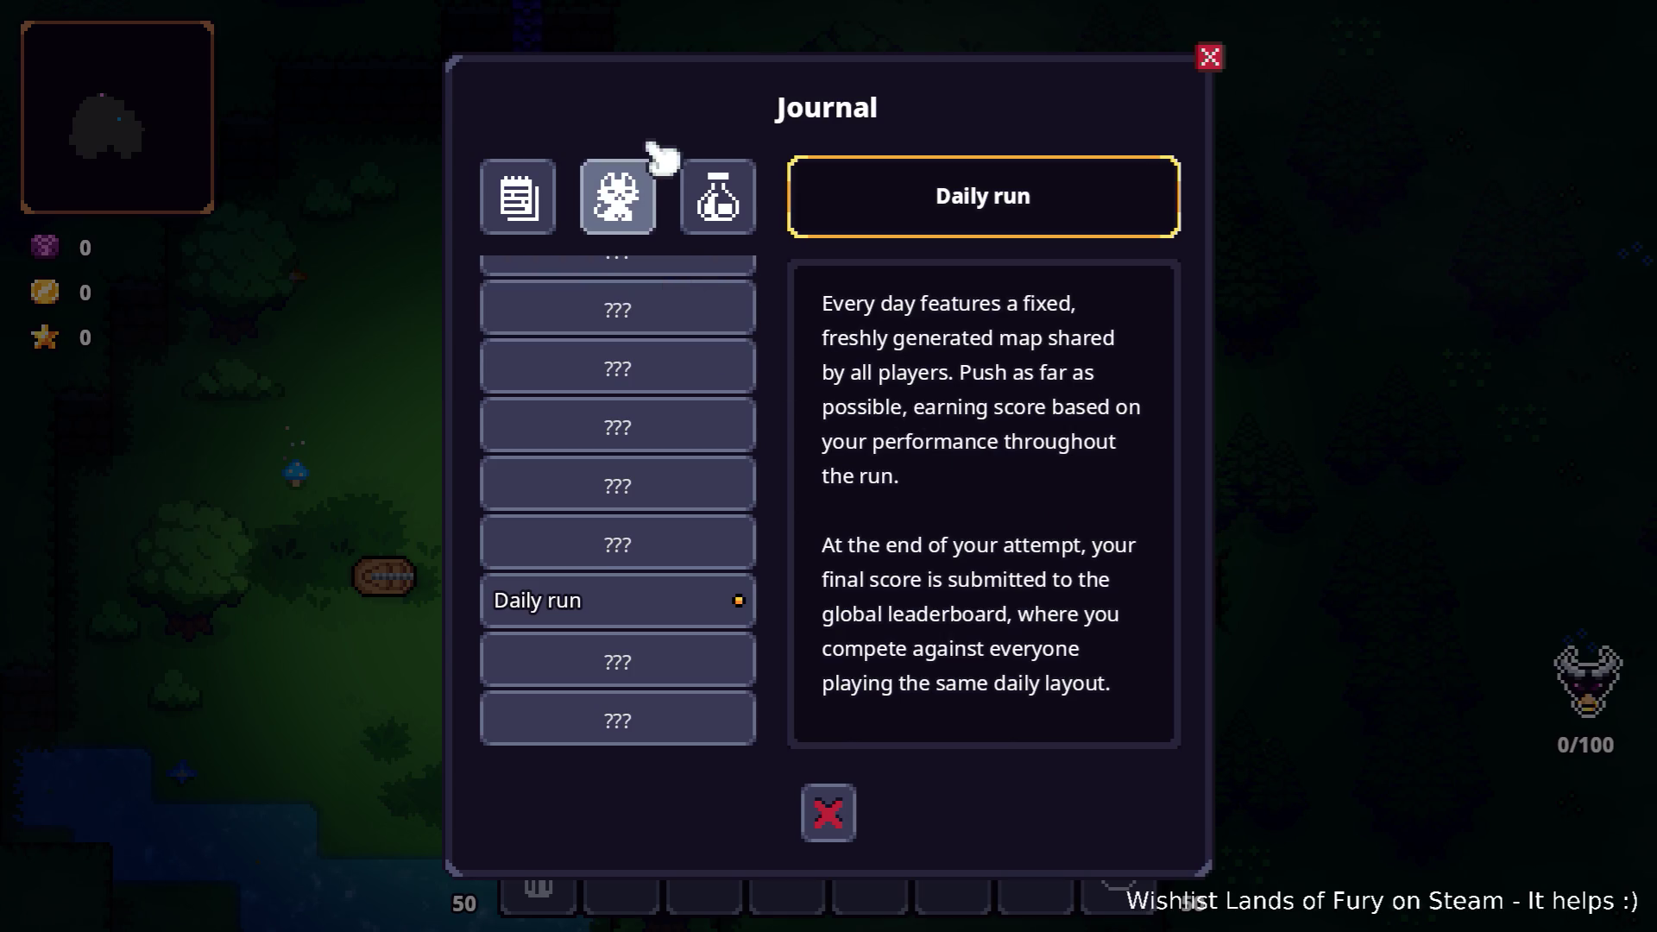
left_click(651, 211)
scroll(682, 458, "down", 1)
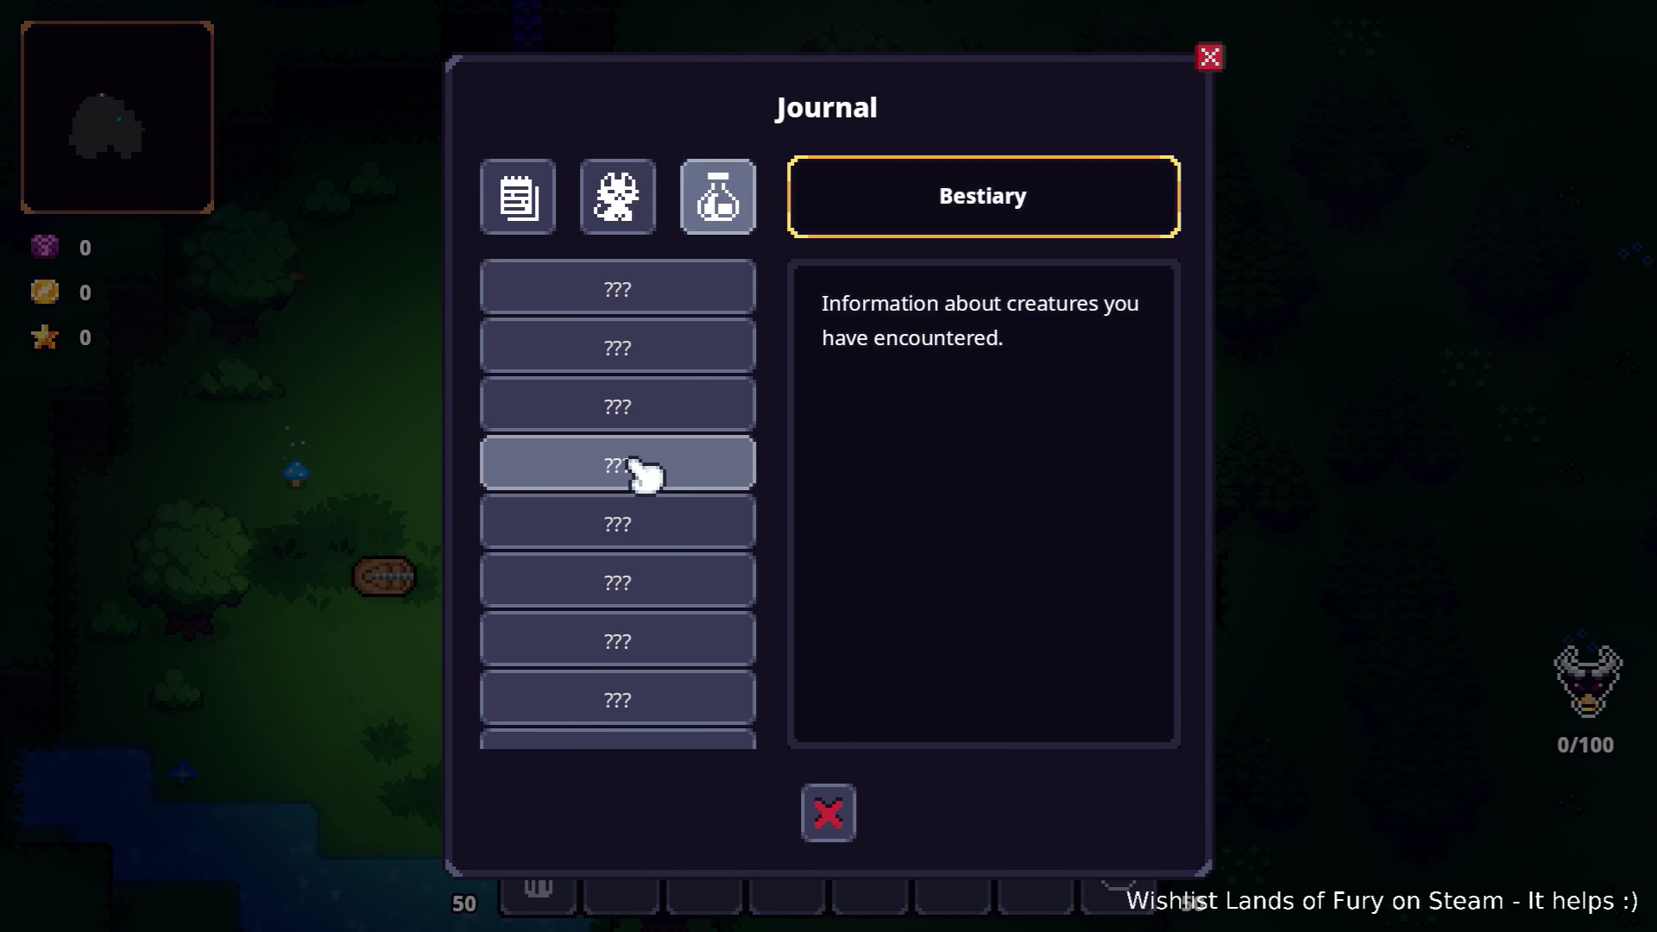
left_click(723, 226)
scroll(644, 544, "up", 1)
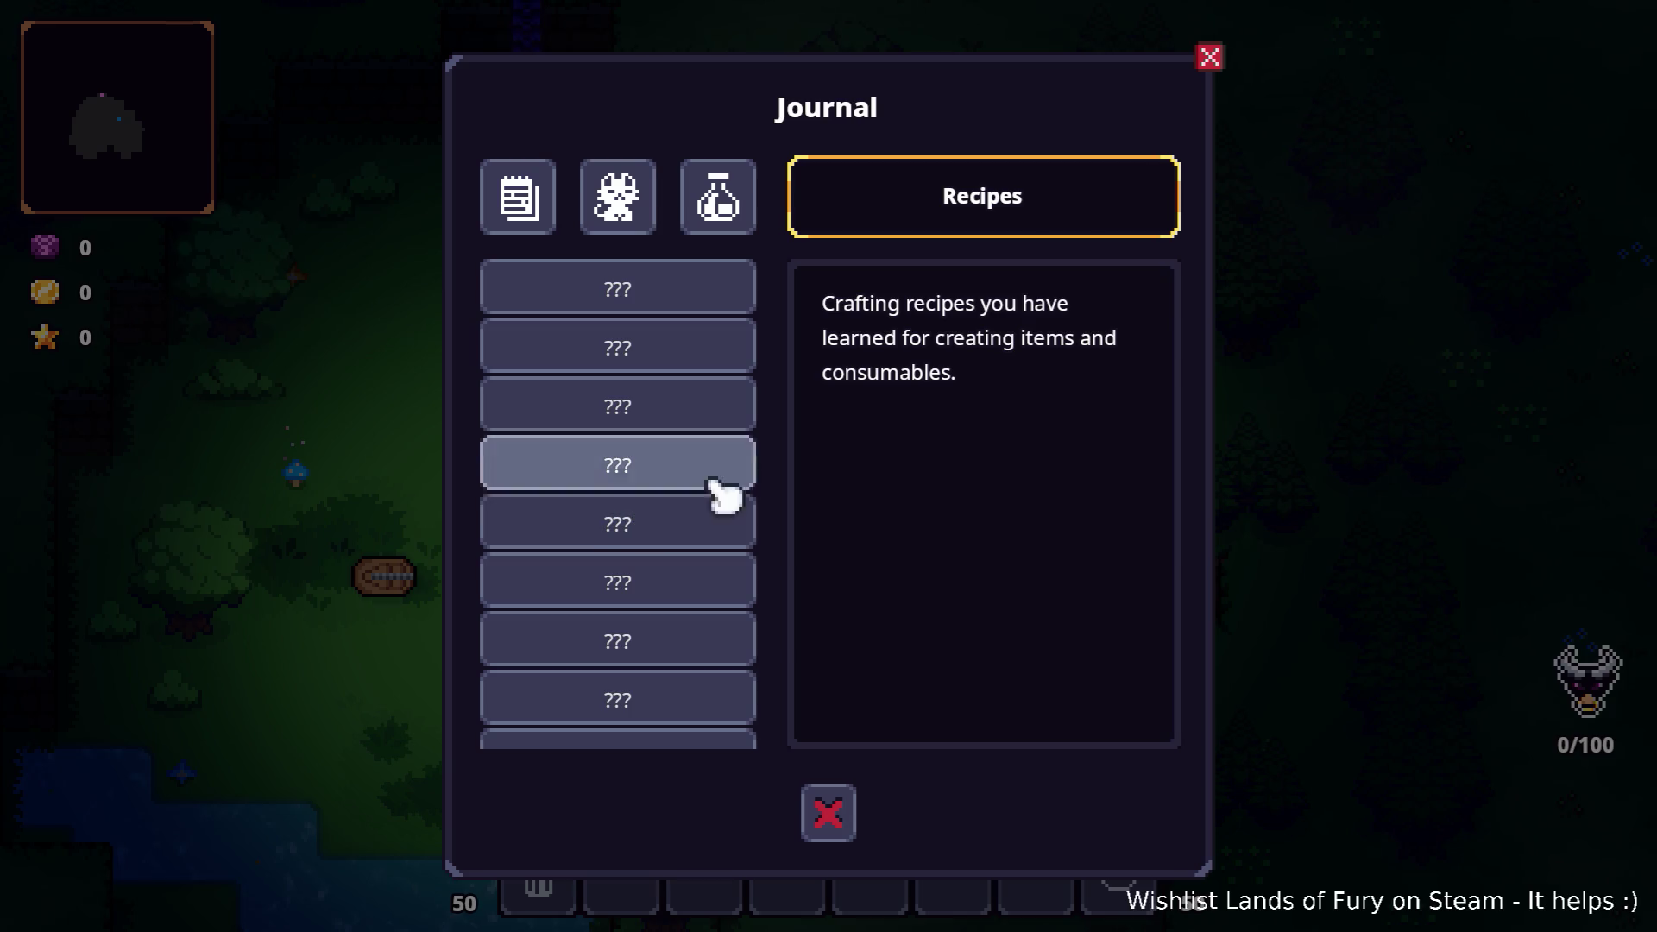
Close the journal and focus the inventory's Journal slot to read its tooltip.
key("Escape")
key("Up")
key("Up")
key("Down")
key("Up")
key("Down")
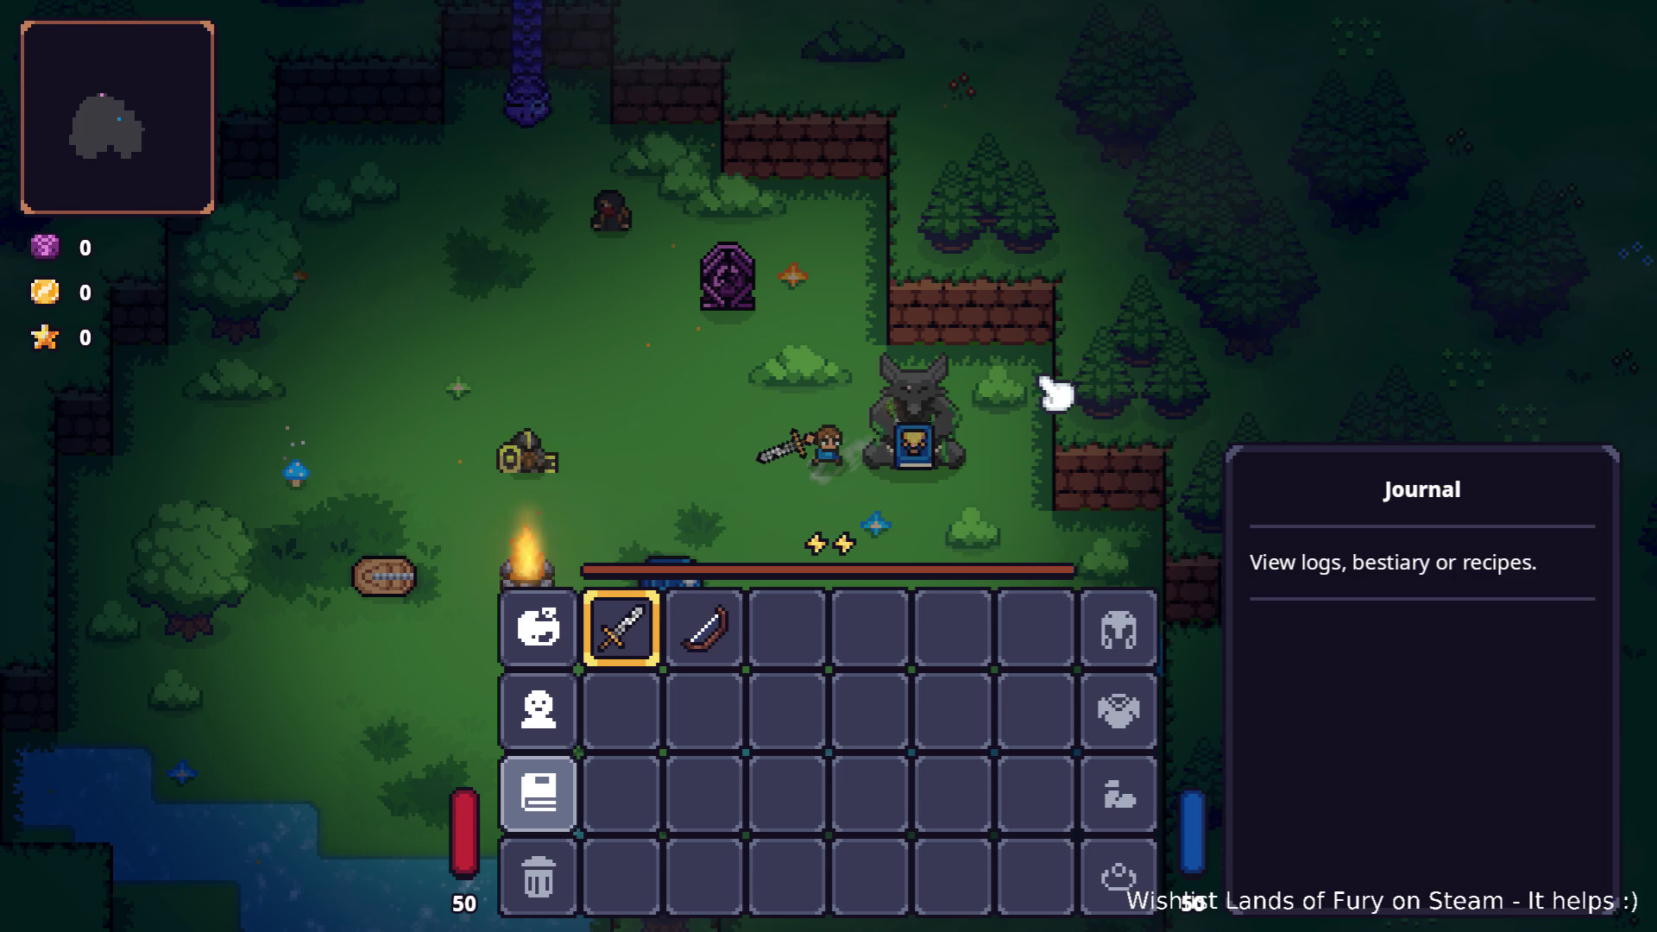
Assign the Heartroot cartridge to ALMA's top empty slot and confirm.
key("Up")
key("Up")
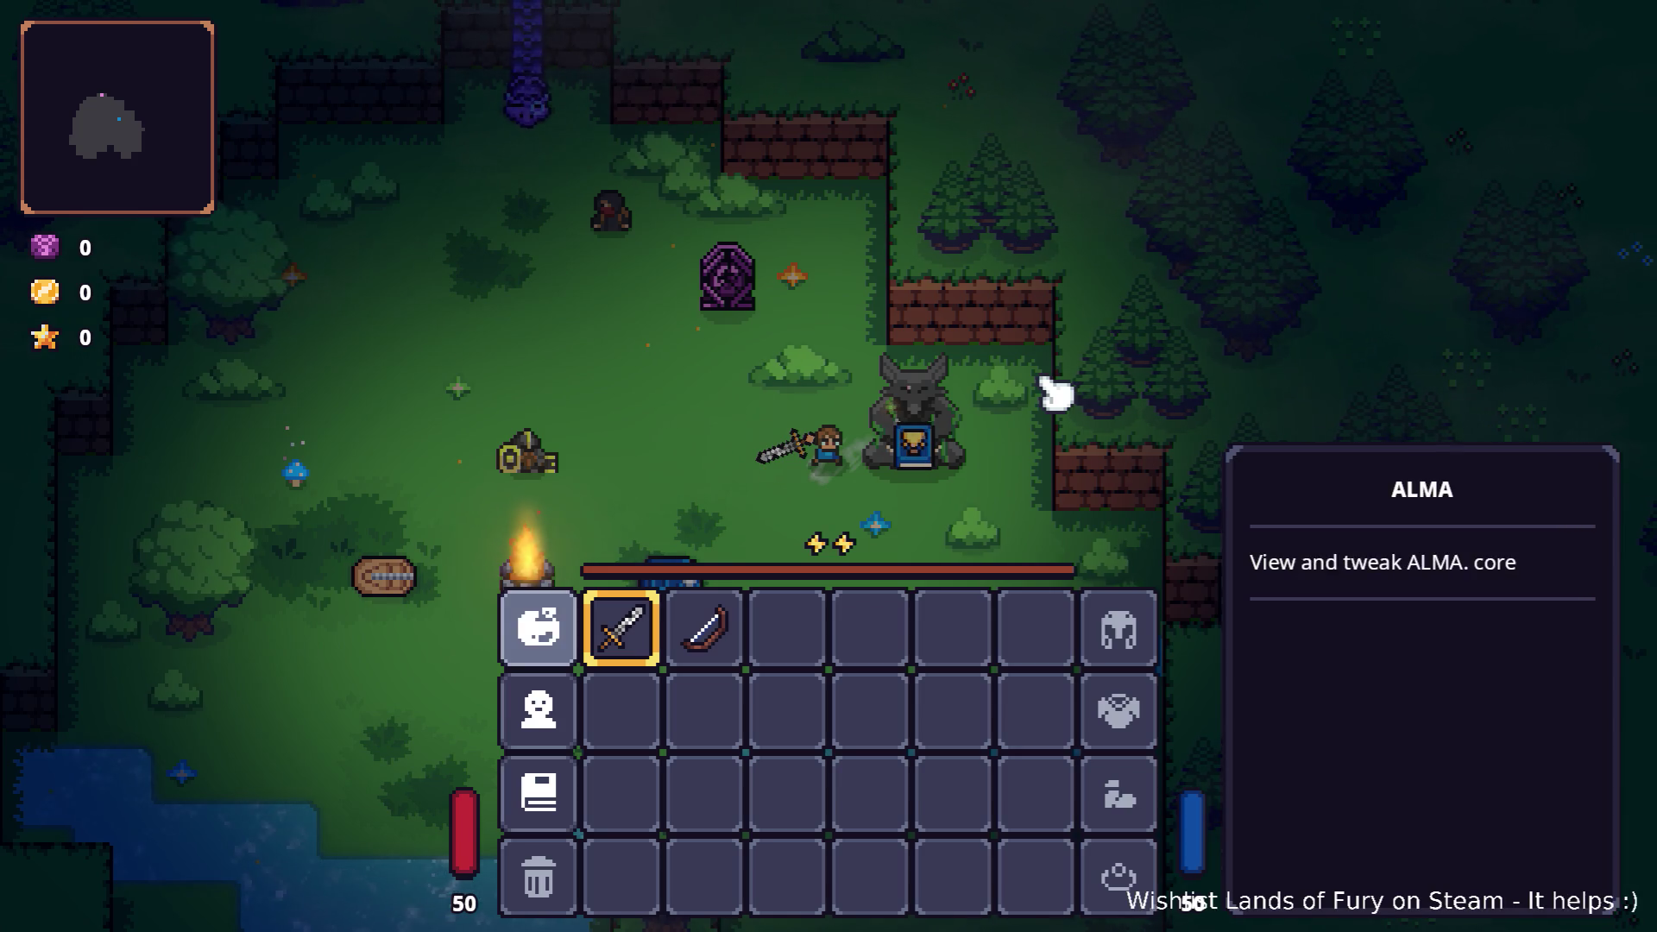
key("Down")
key("Down")
key("Up")
key("Up")
key("Return")
key("Down")
key("Up")
key("Up")
key("Return")
key("Down")
key("Right")
key("Right")
key("Return")
key("Down")
key("Down")
key("Down")
key("Down")
key("Return")
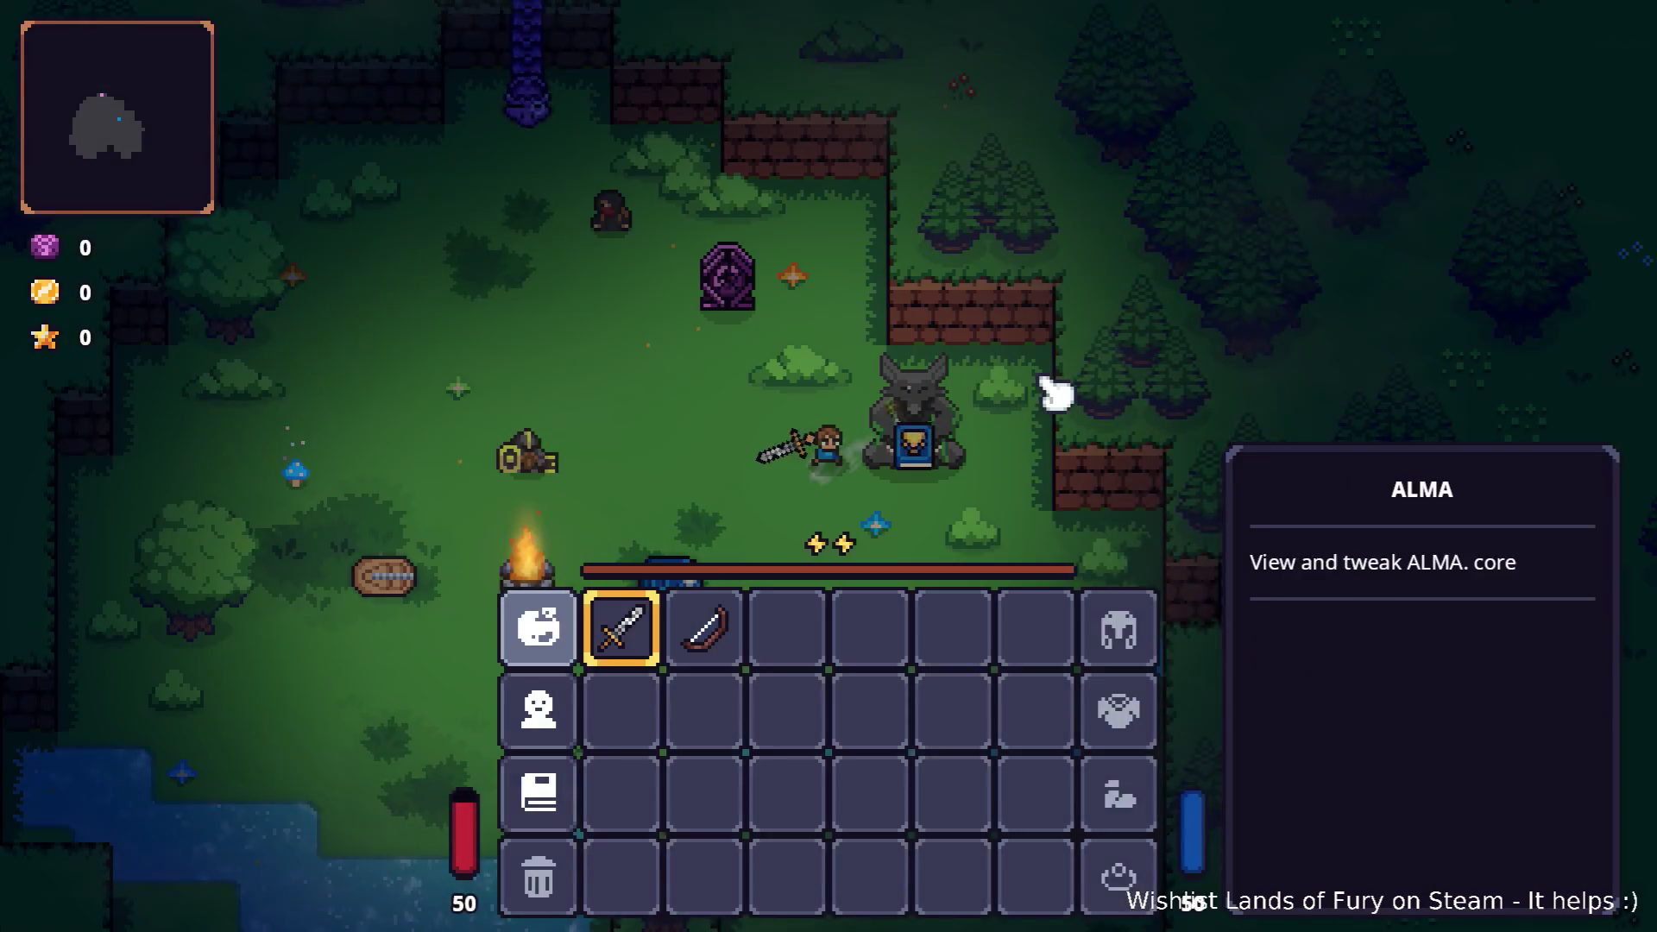
Close the inventory and walk left, then over to Izzy the merchant.
key("Escape")
key("a")
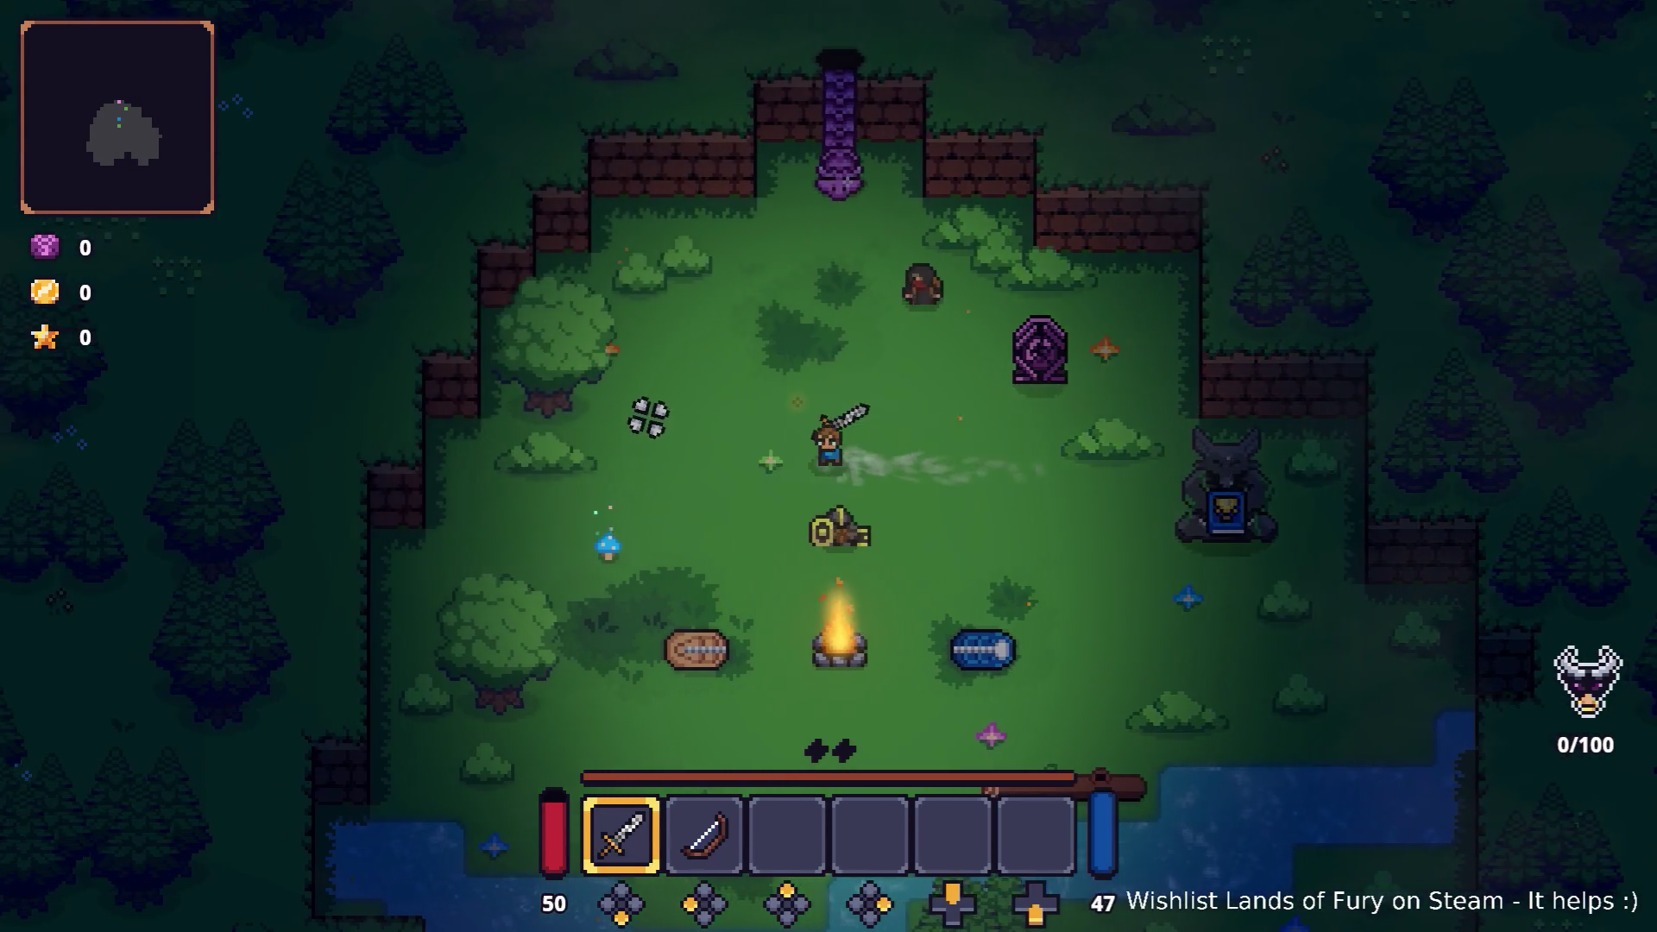
key("a")
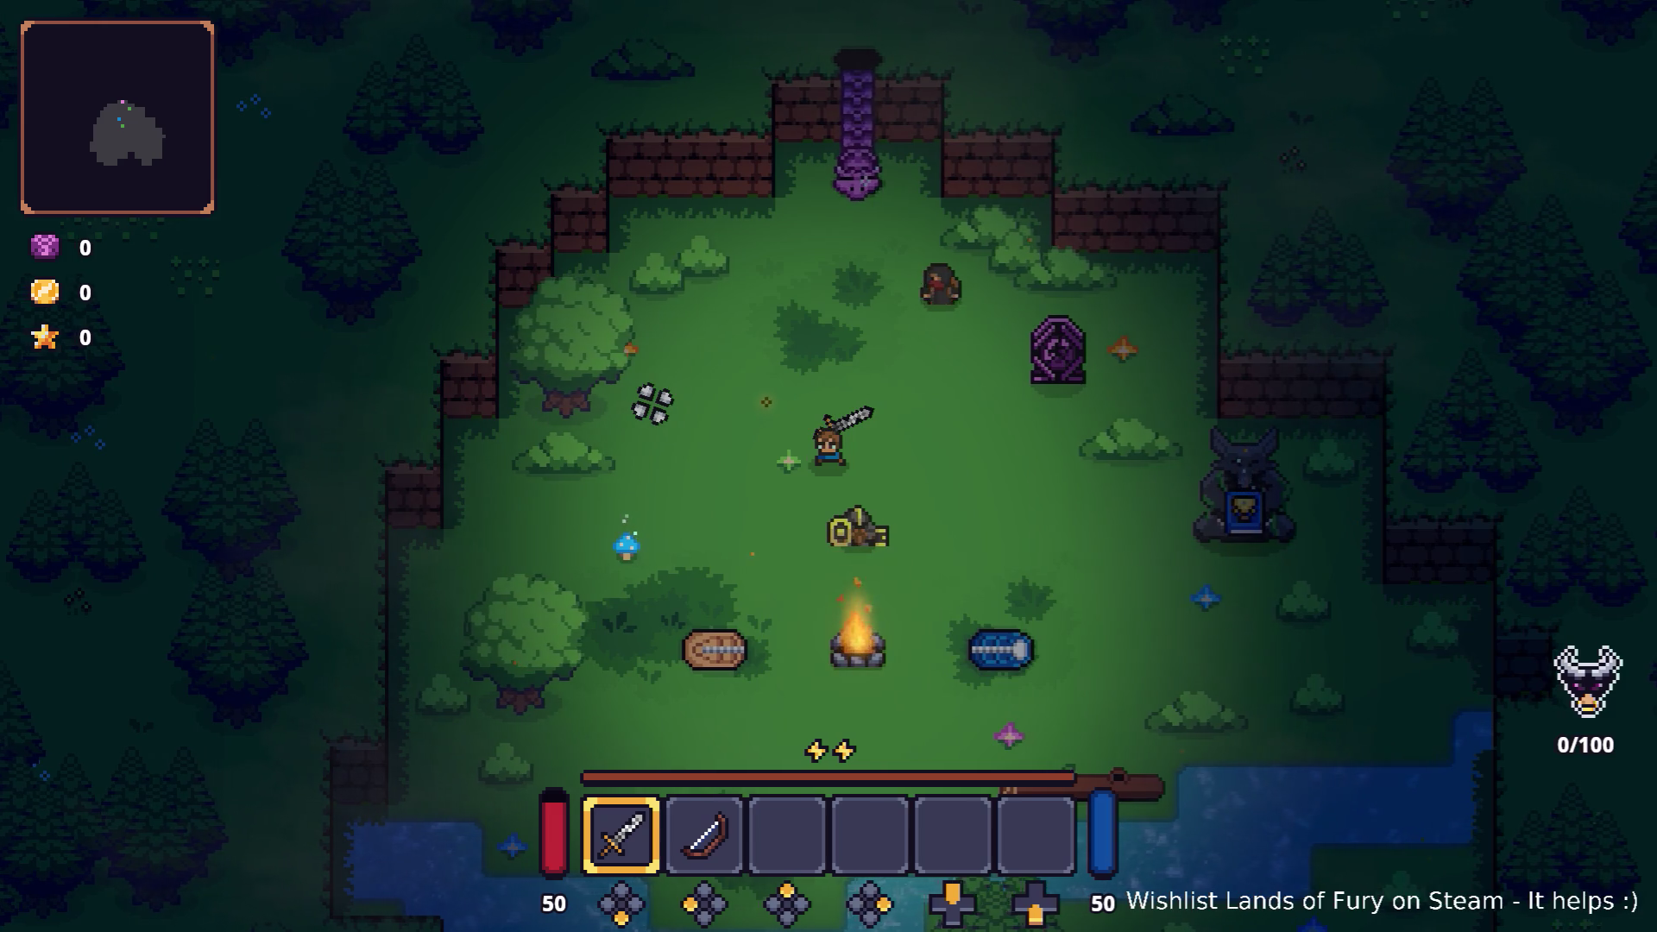
key("w+d")
Talk to Izzy and open her cartridge shop, landing on Cryo Grenade.
key("e")
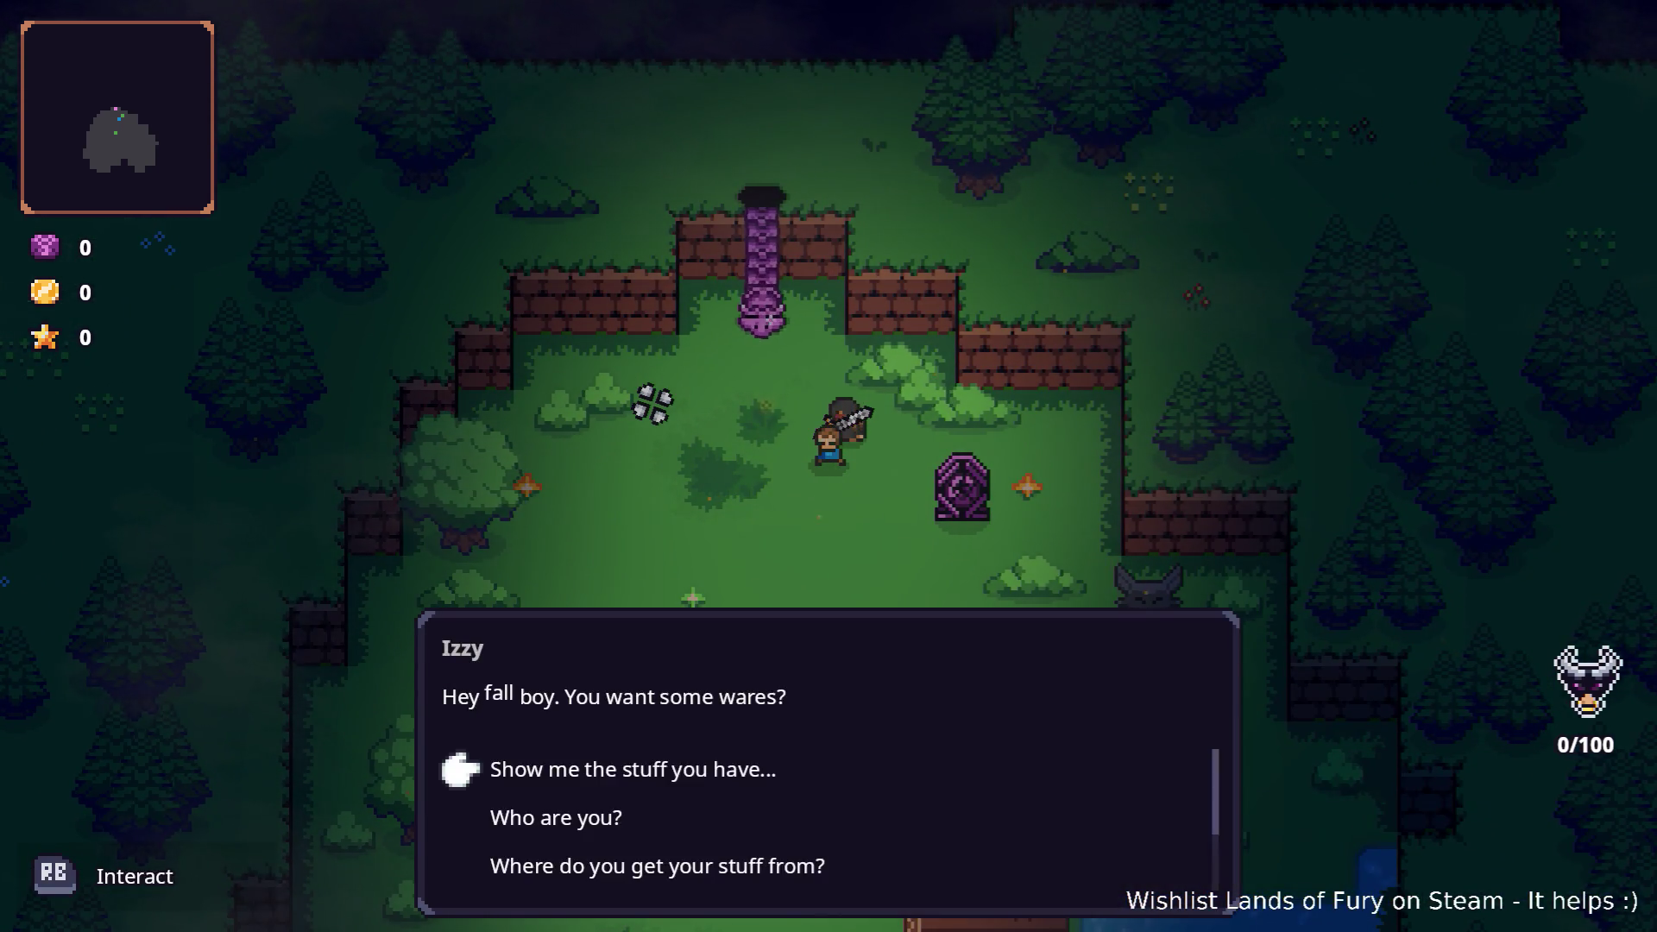
key("Return")
key("Up")
key("Up")
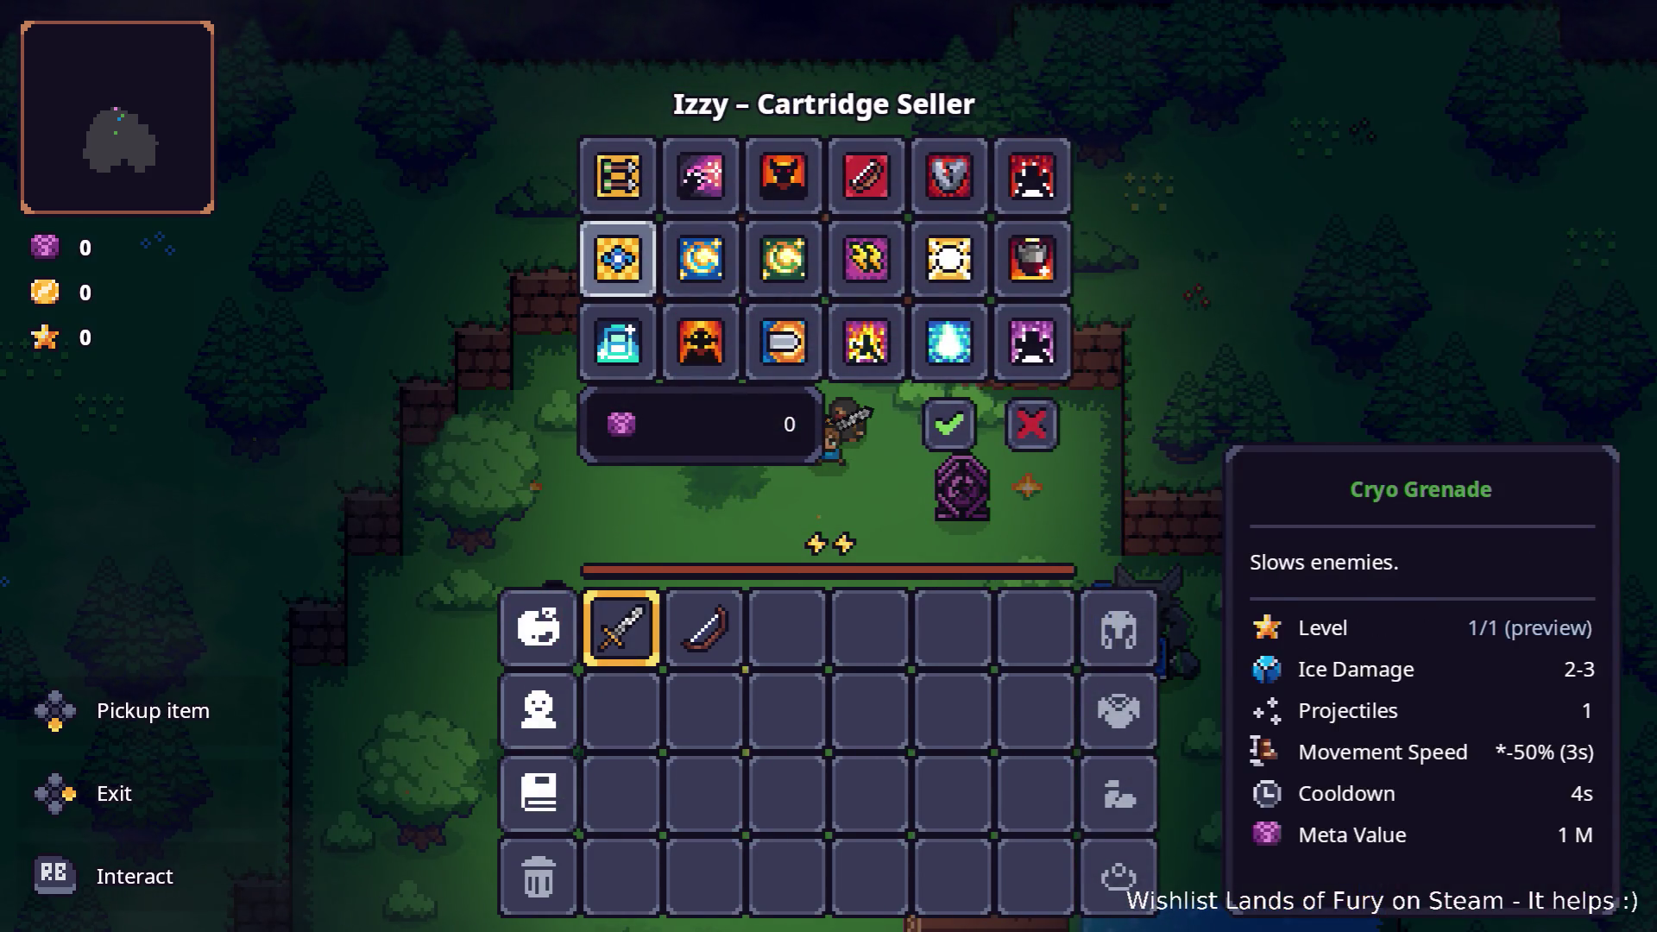
key("Up")
Read the Electric Charge, Energy Regen and other electric cartridge tooltips.
key("Down")
key("Right")
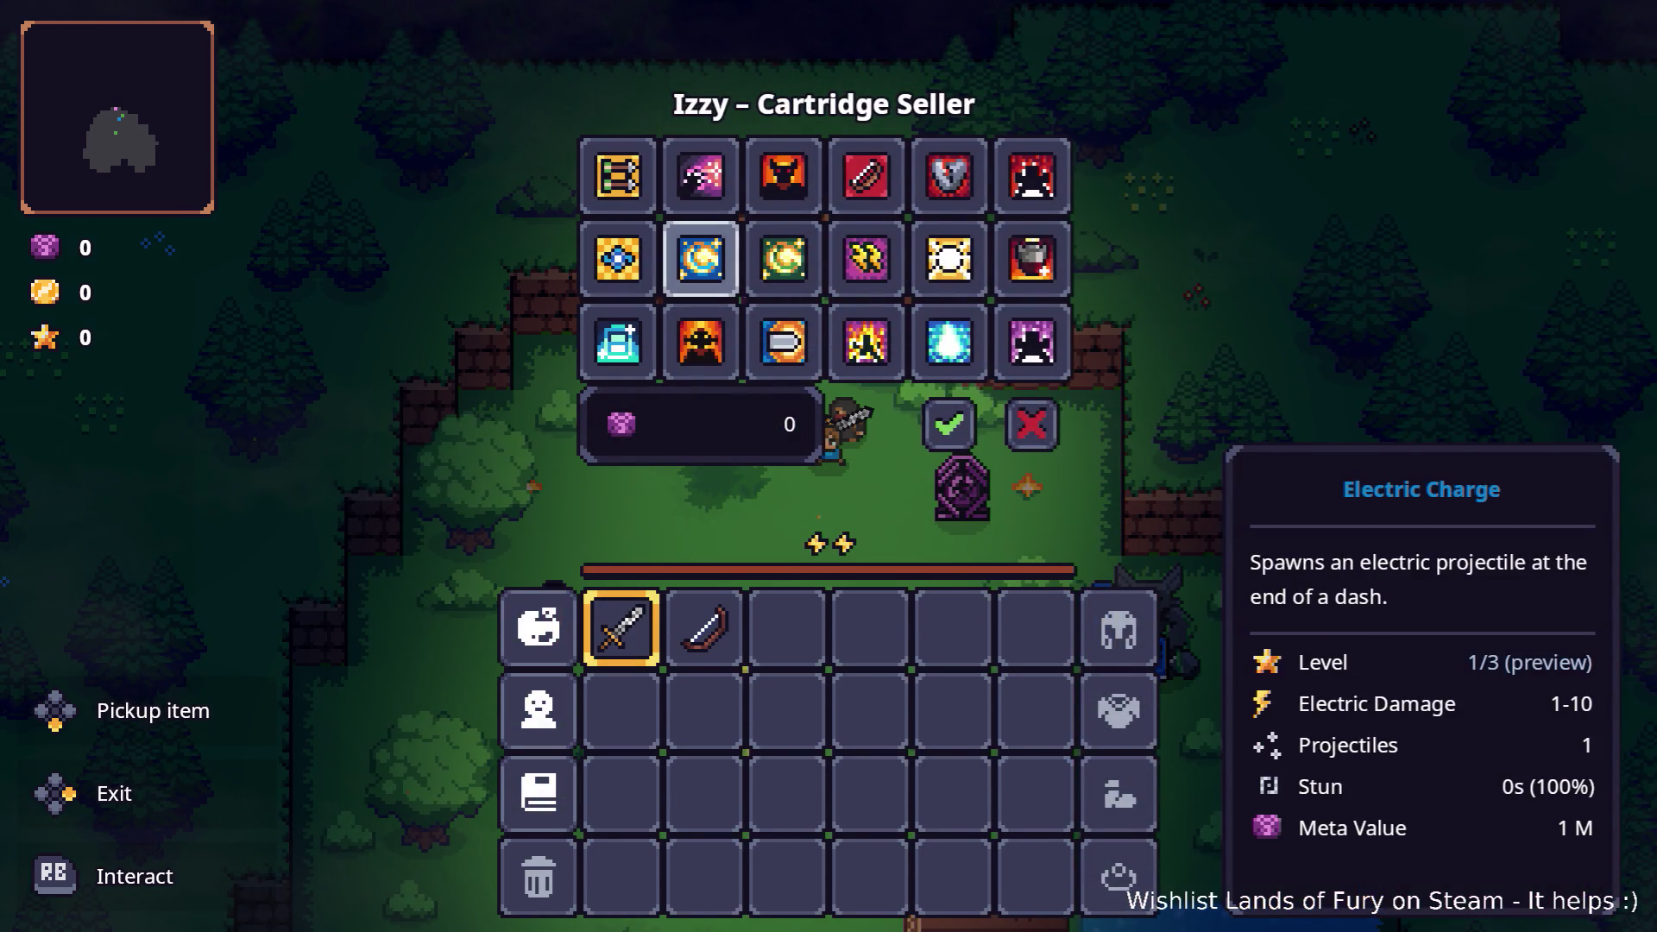
key("Left")
key("Down")
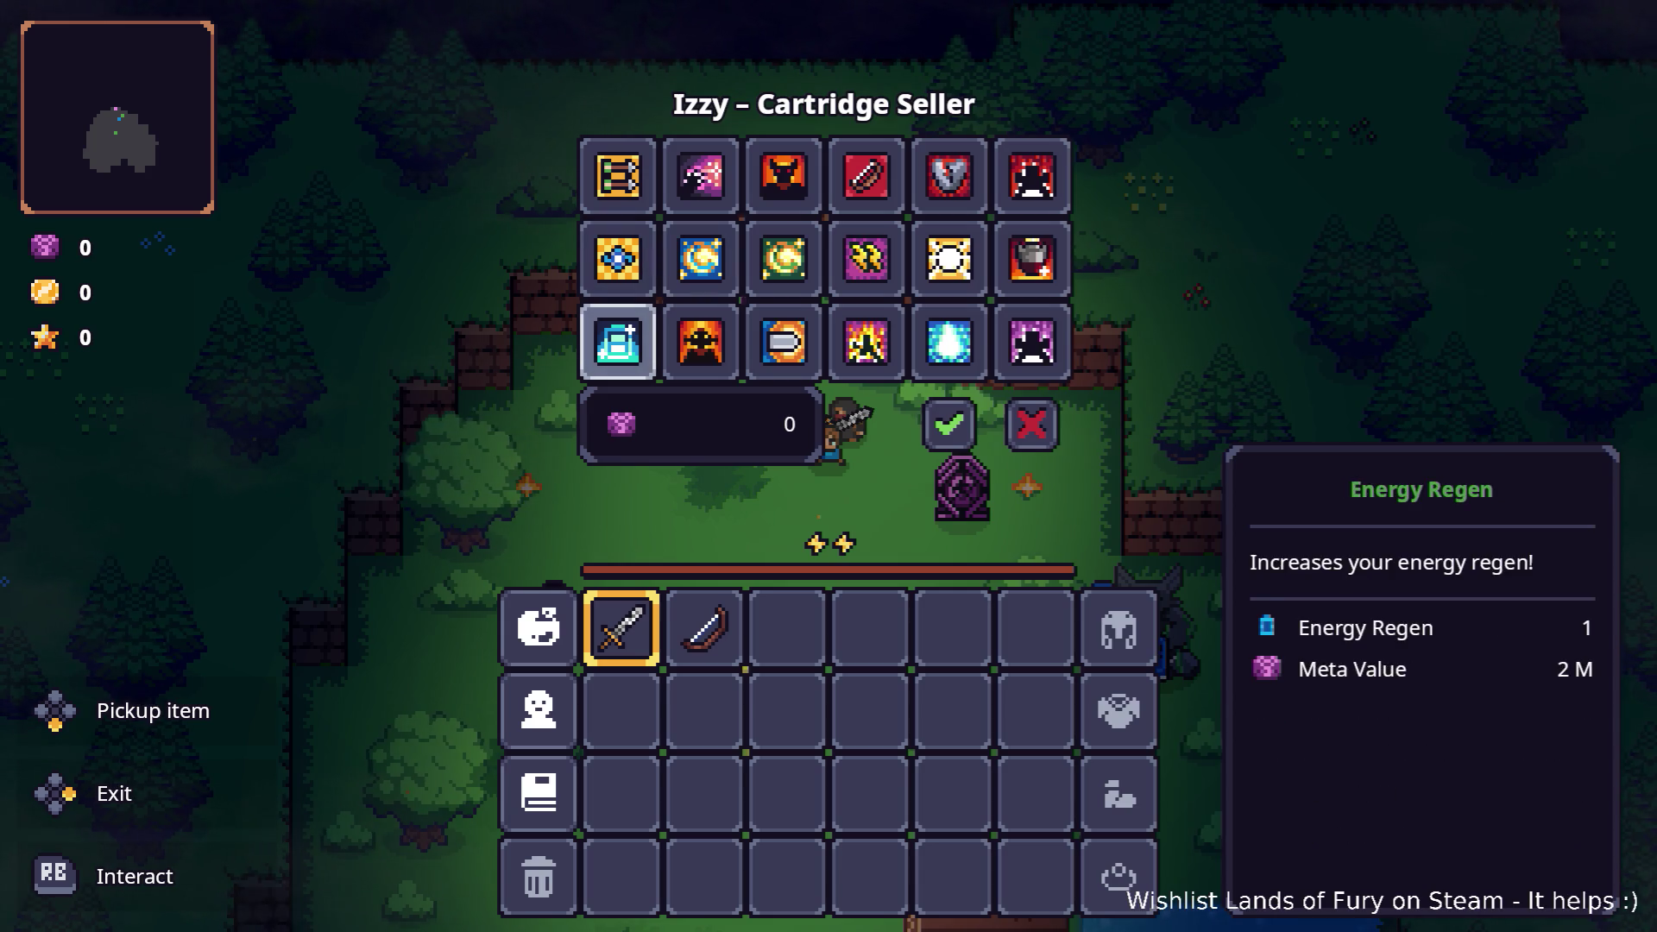
key("Up")
key("Right")
key("Right")
key("Right")
key("Right")
key("Down")
key("Left")
Check the Bow Devotion, Arcane, Electric Enchantment and Fluidic Charge tooltips.
key("Left")
key("Right")
key("Right")
key("Right")
key("Up")
key("Up")
key("Left")
key("Left")
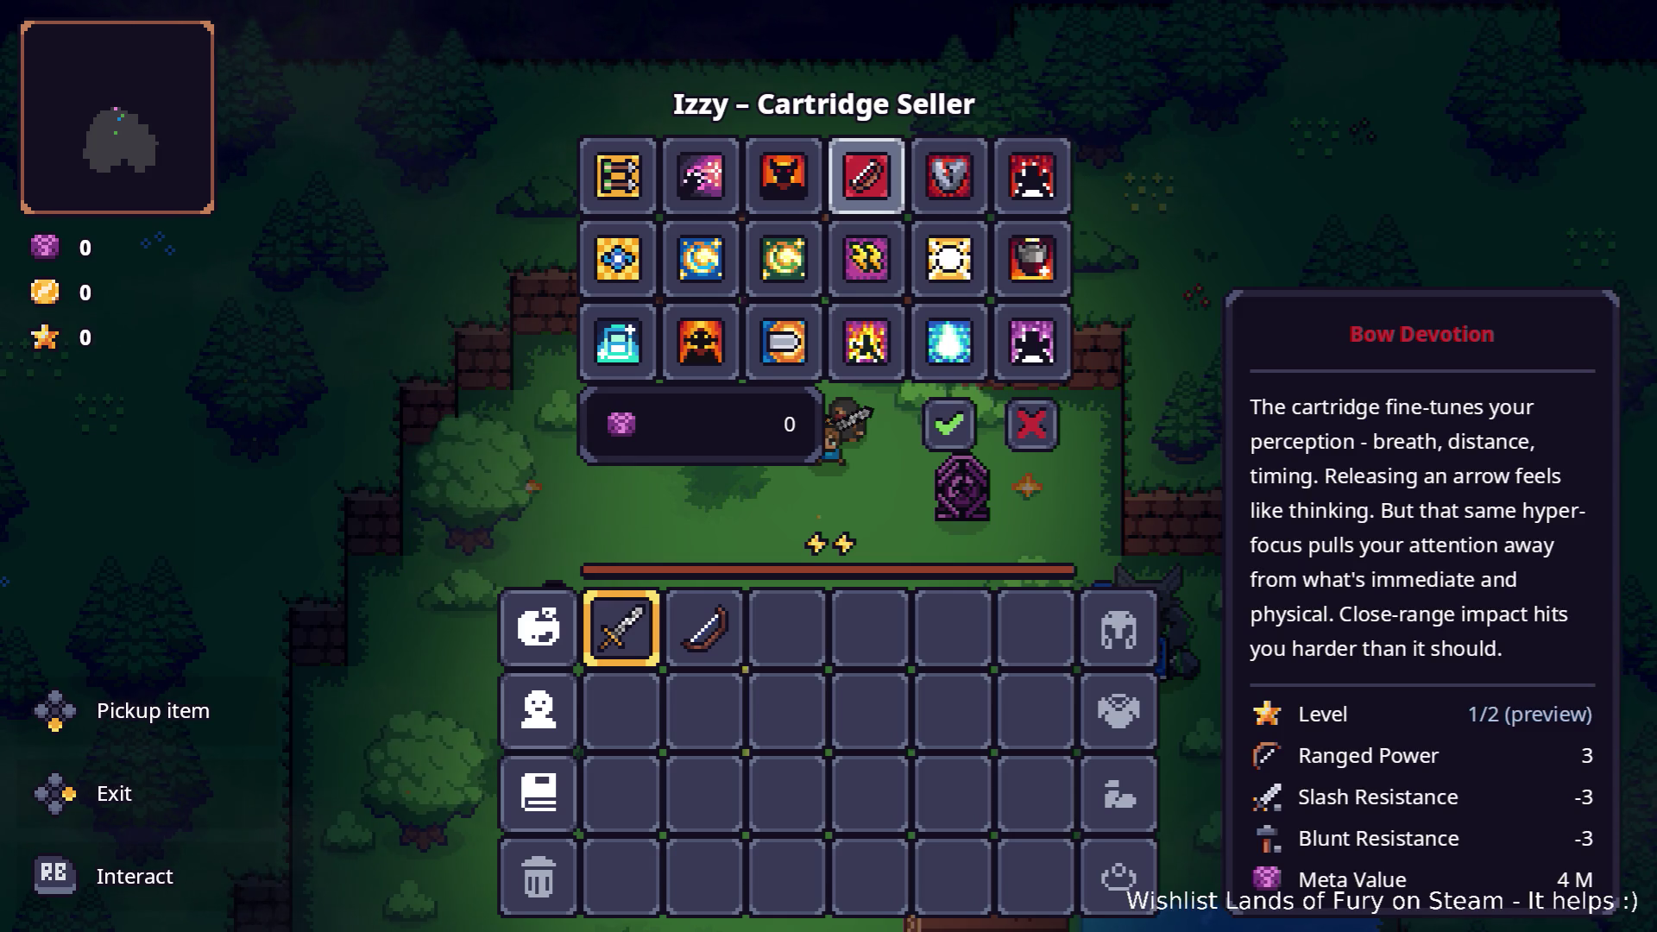
key("Left")
key("Left")
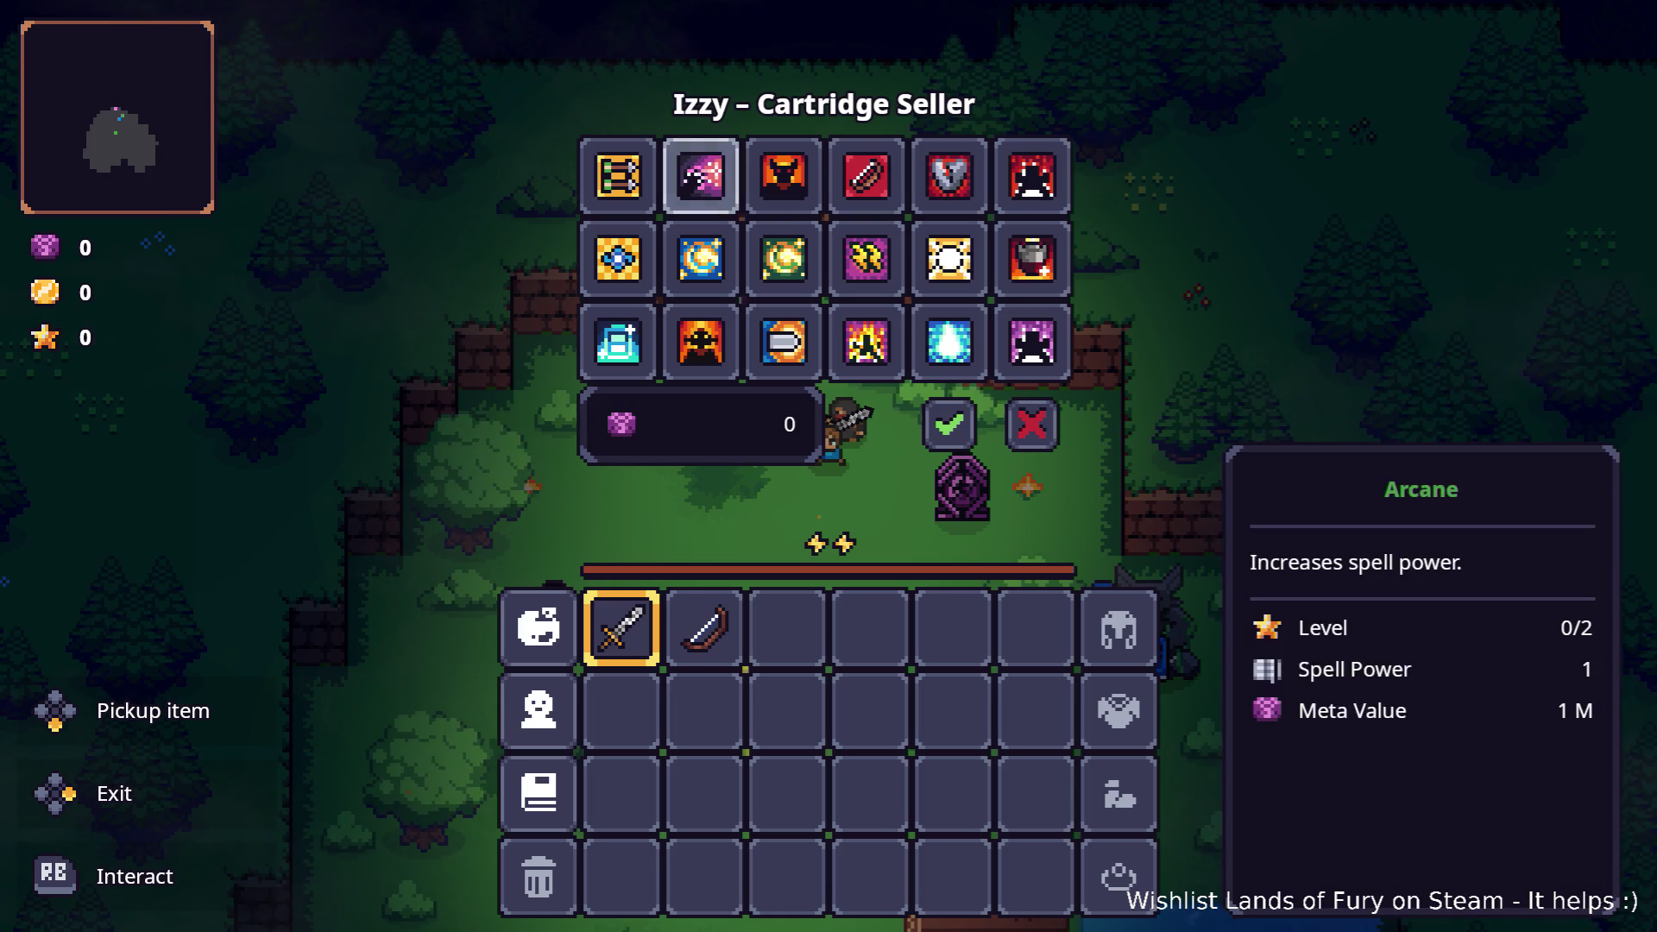
key("Right")
key("Right")
key("Right")
key("Right")
key("Down")
key("Left")
key("Left")
key("Left")
key("Left")
key("Left")
key("Down")
key("Right")
key("Right")
key("Right")
key("Left")
key("Left")
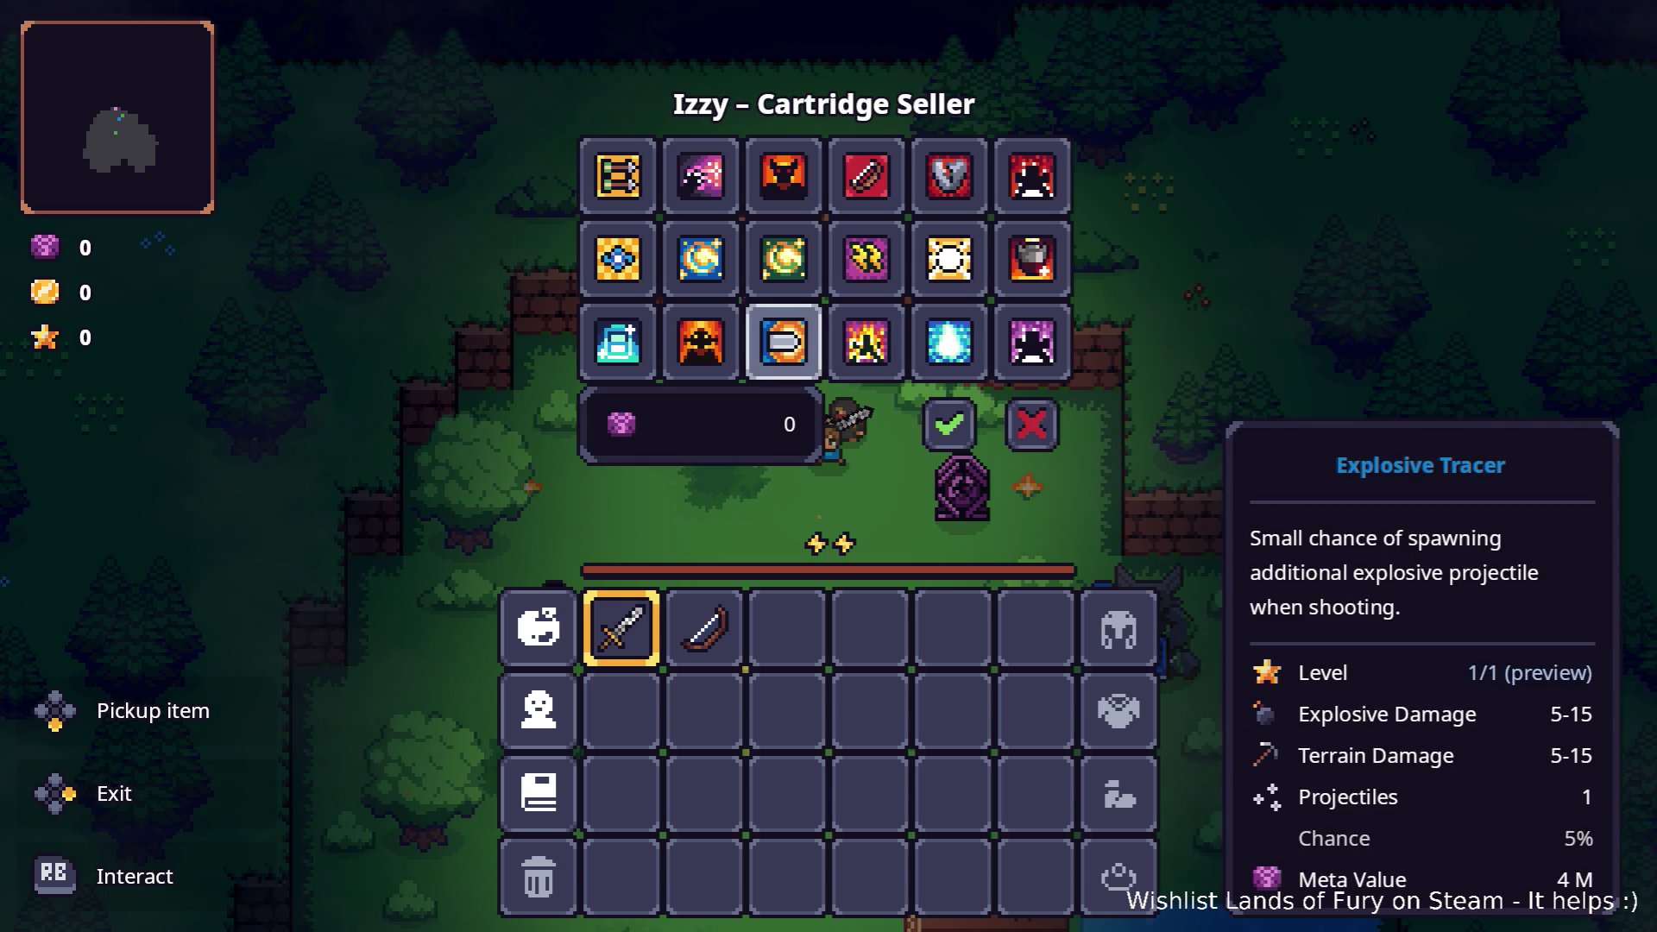
Exit the shop, reopen the inventory and open the ALMA dialog at Dash Booster.
key("Escape")
key("Tab")
key("Down")
key("Up")
key("Return")
key("Down")
key("Down")
key("Down")
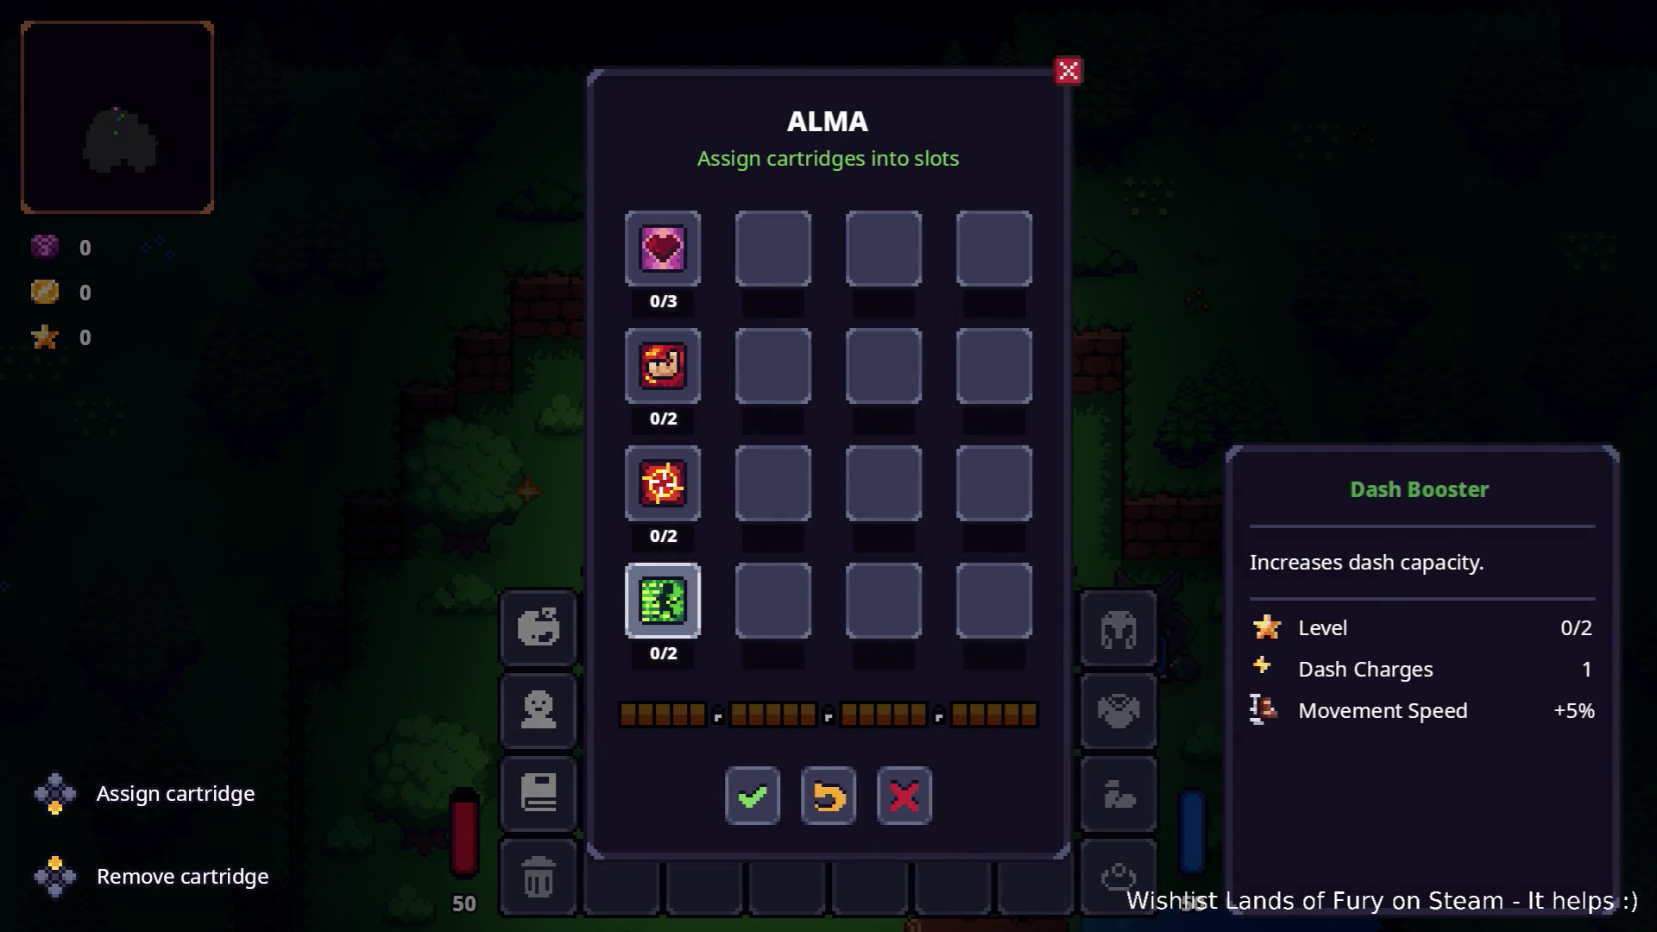
Check the first-column cartridge tooltips down to Brawler, then close ALMA without changes.
key("Up")
key("Up")
key("Up")
key("Down")
key("Down")
key("Down")
key("Up")
key("Up")
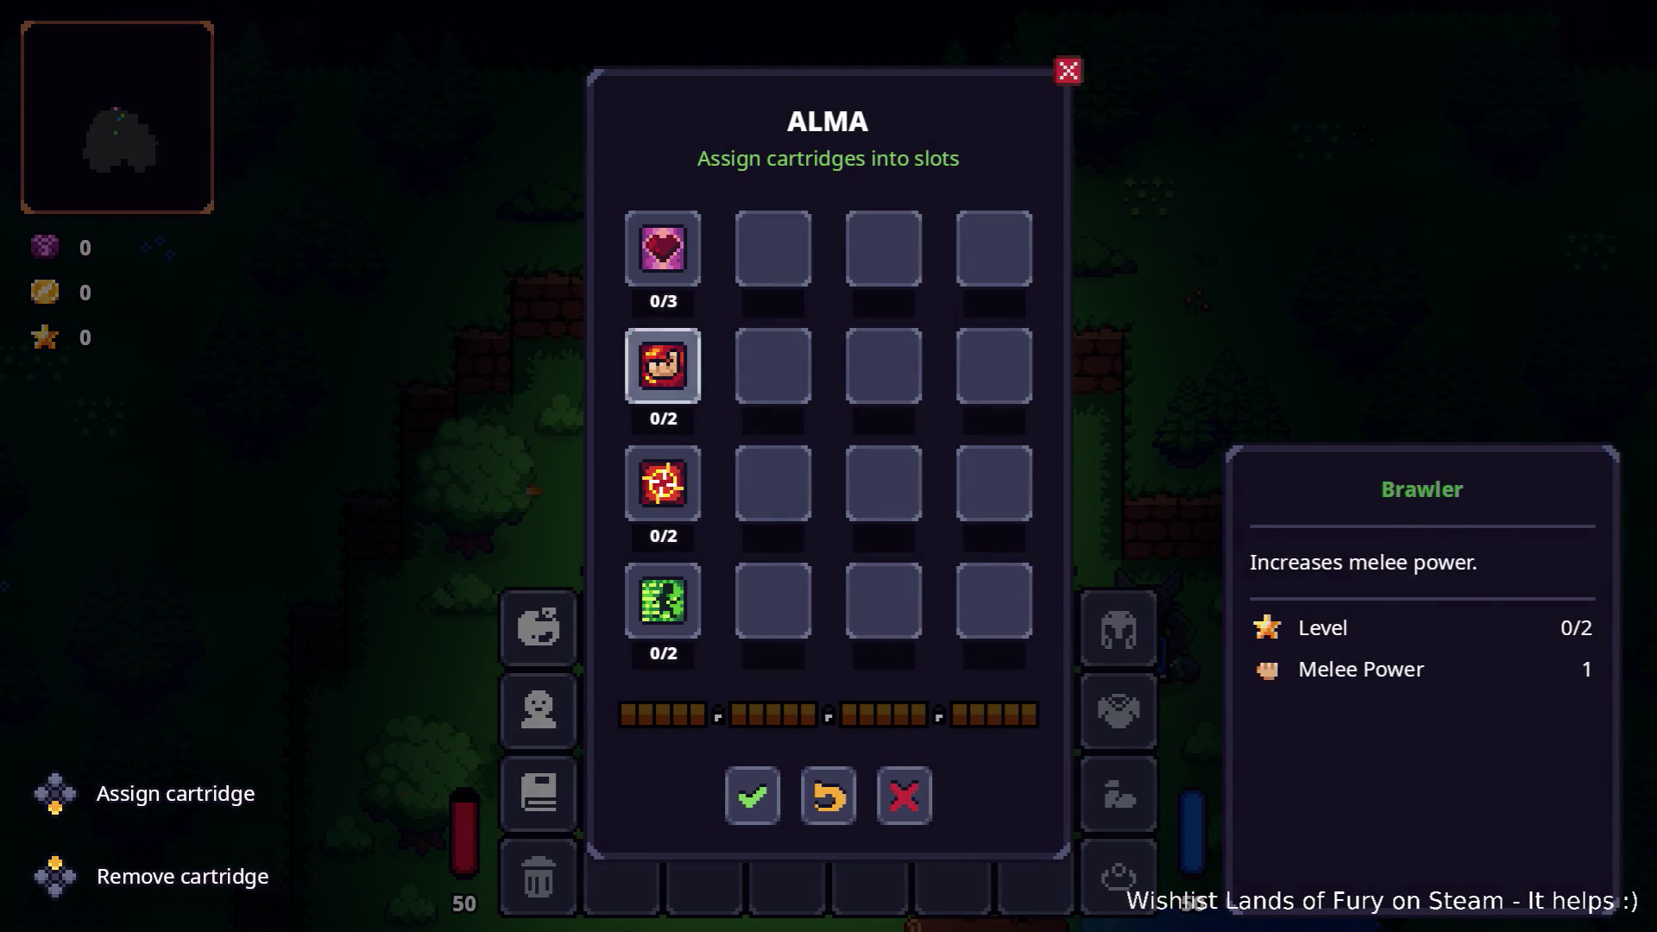
key("Up")
key("Right")
key("Down")
key("Down")
key("Down")
key("Right")
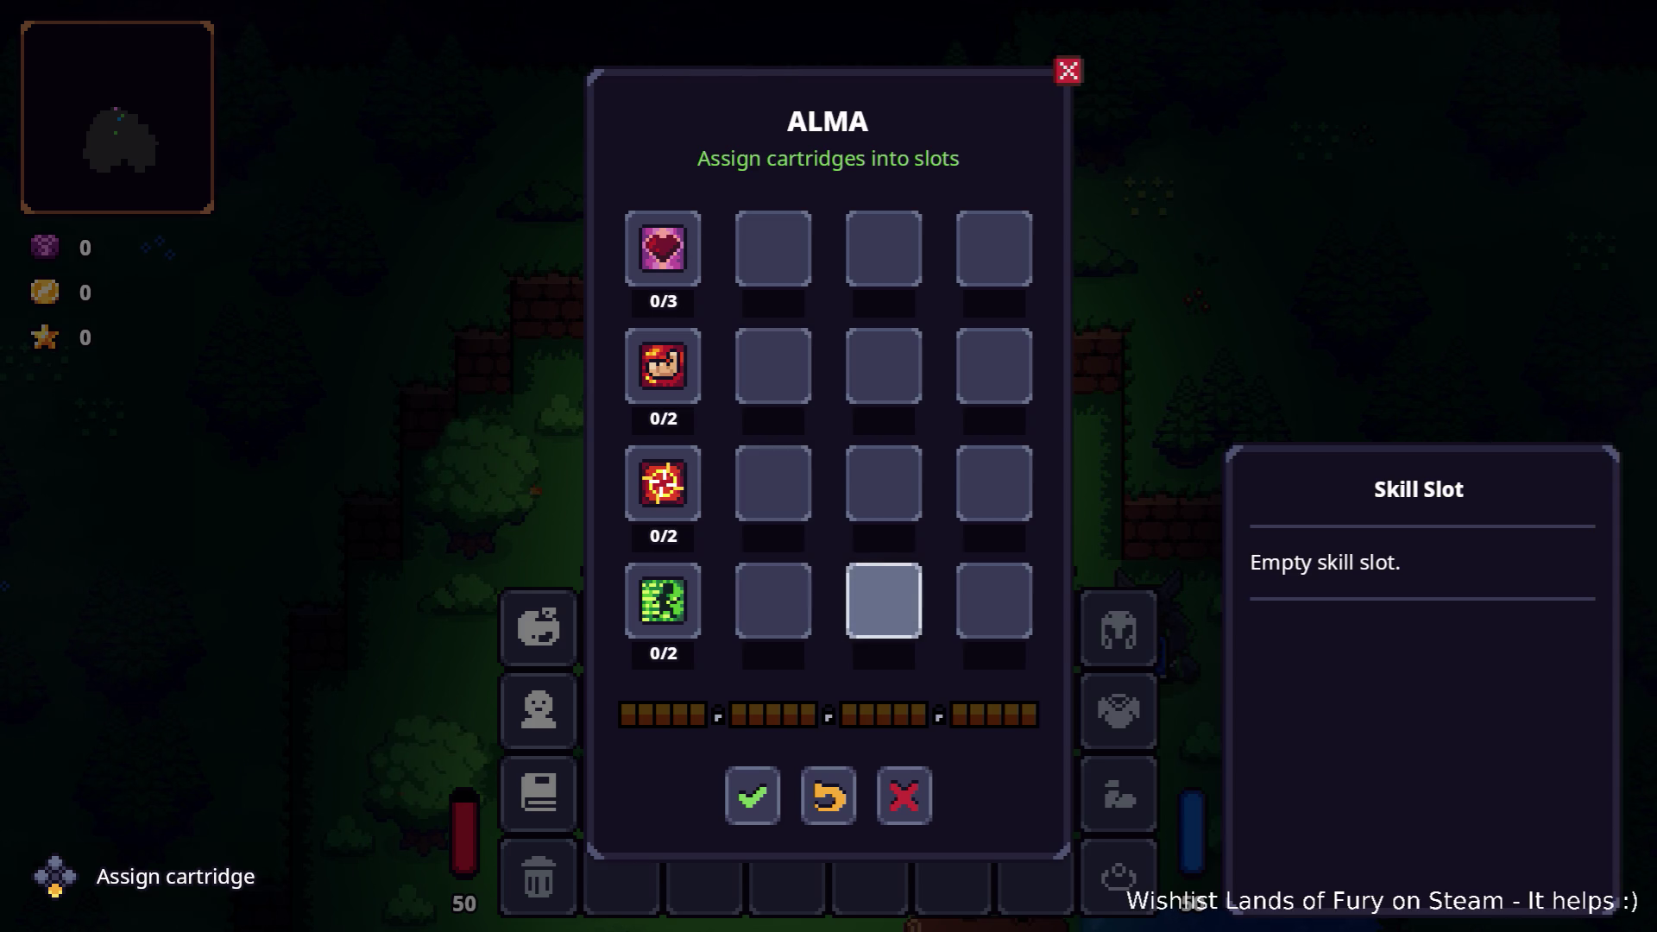
key("Up")
key("Up")
key("Up")
key("Right")
key("Down")
key("Down")
key("Down")
key("Down")
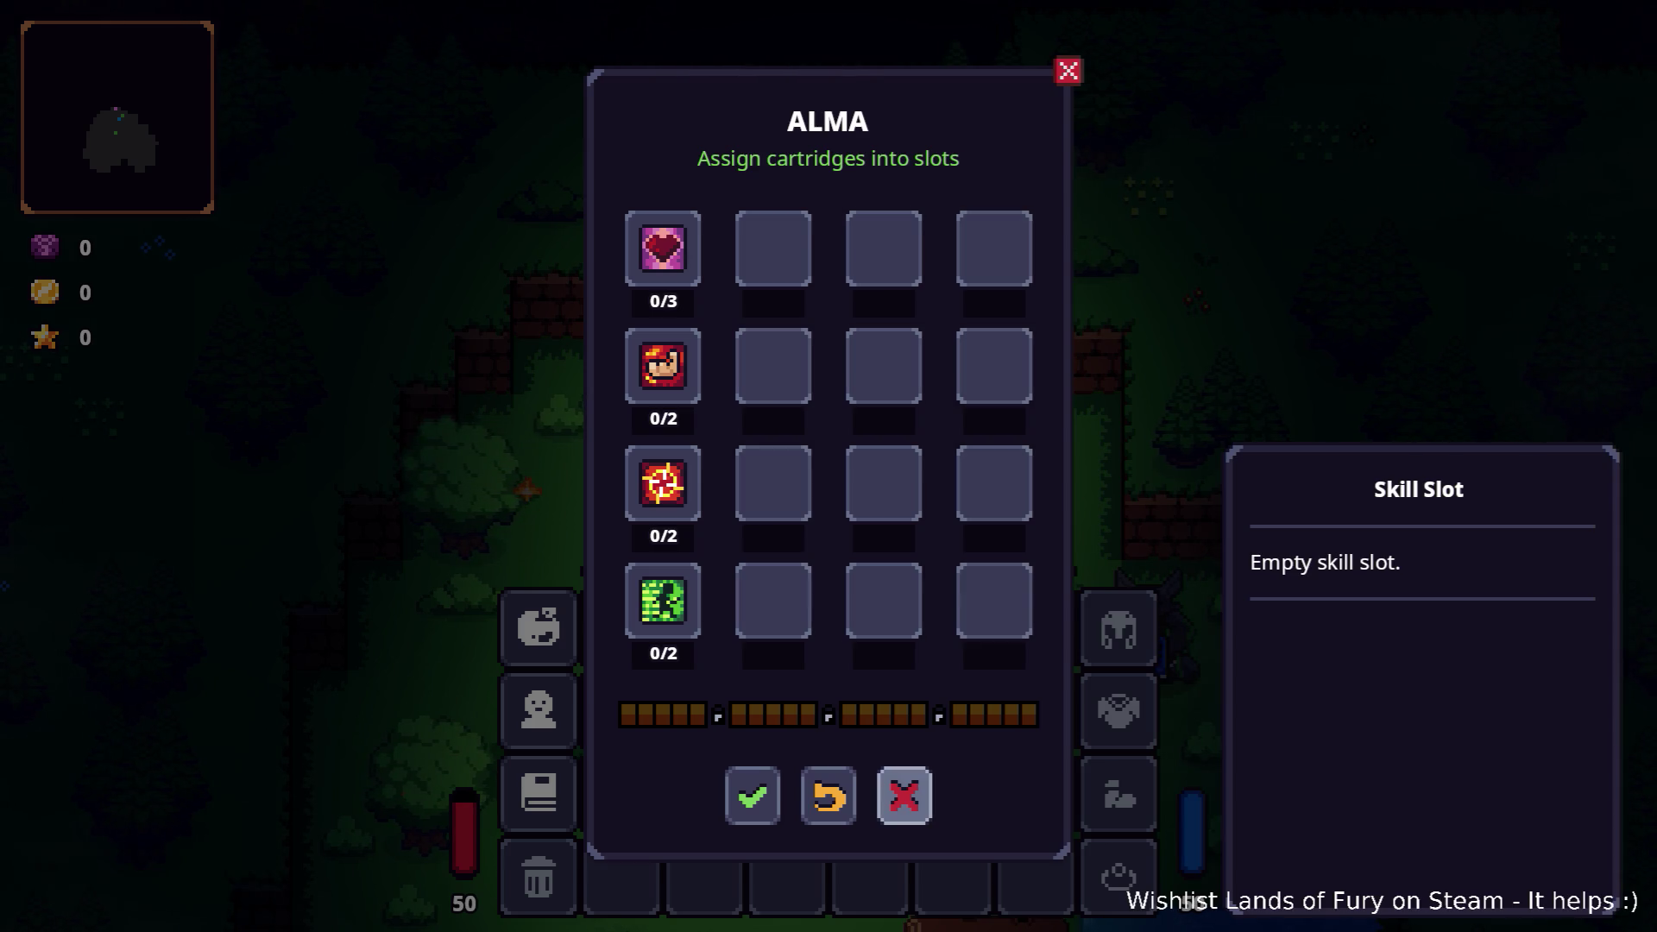
key("Return")
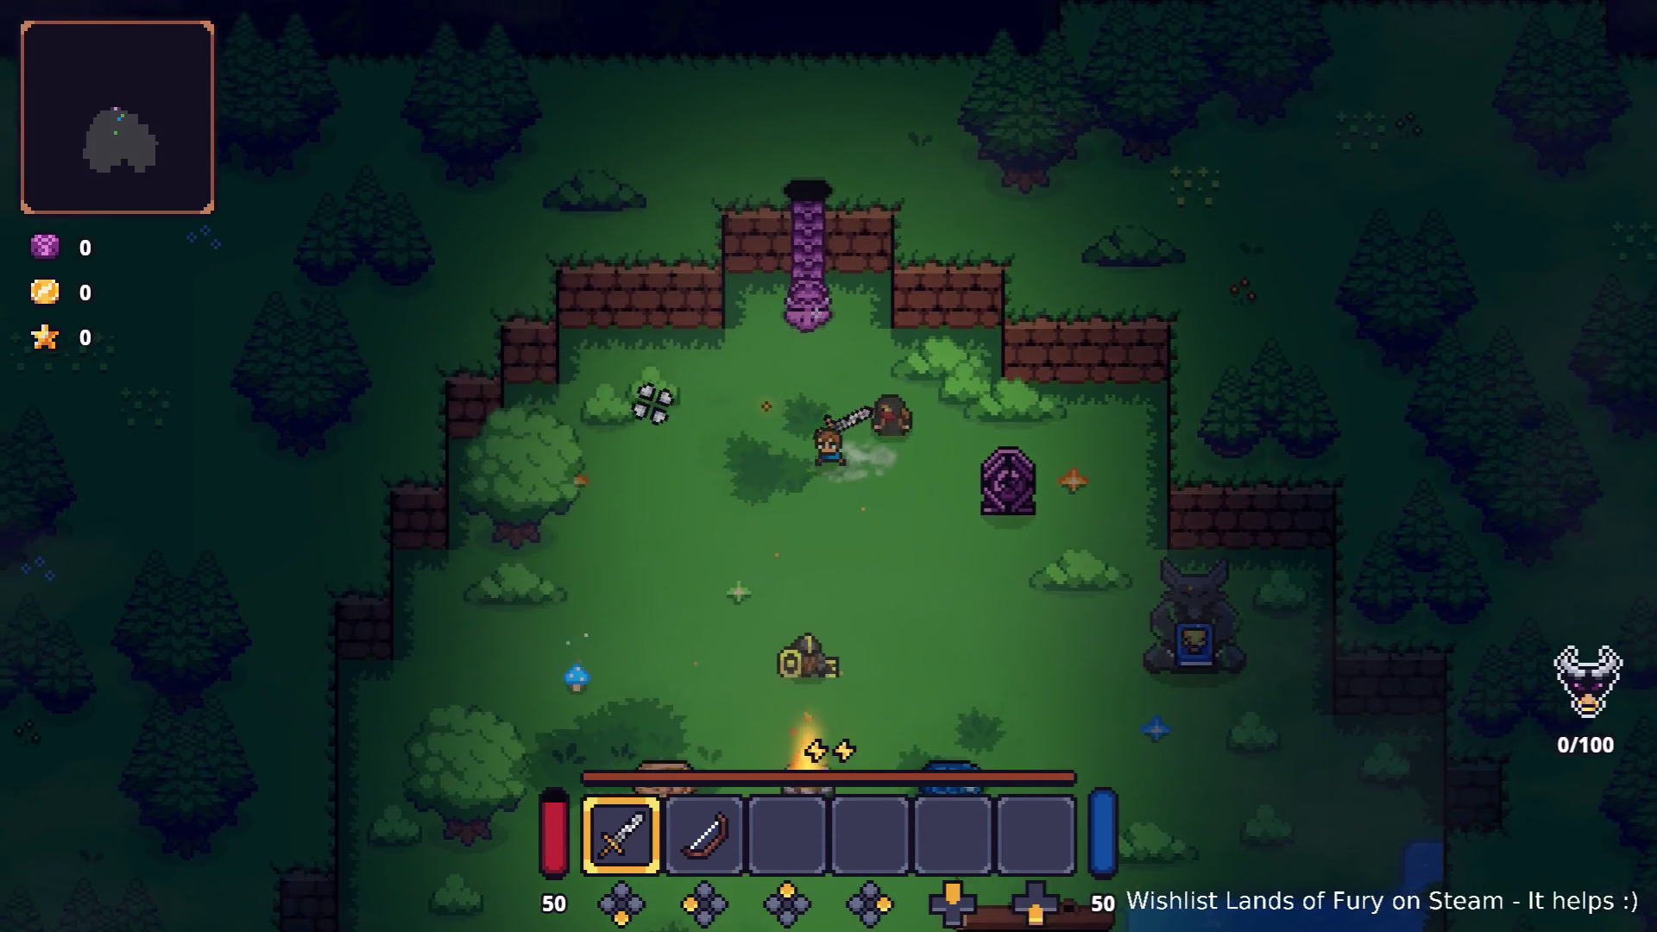
Walk down-right, swing the sword, and pause the game.
key("d")
key("s")
key("a")
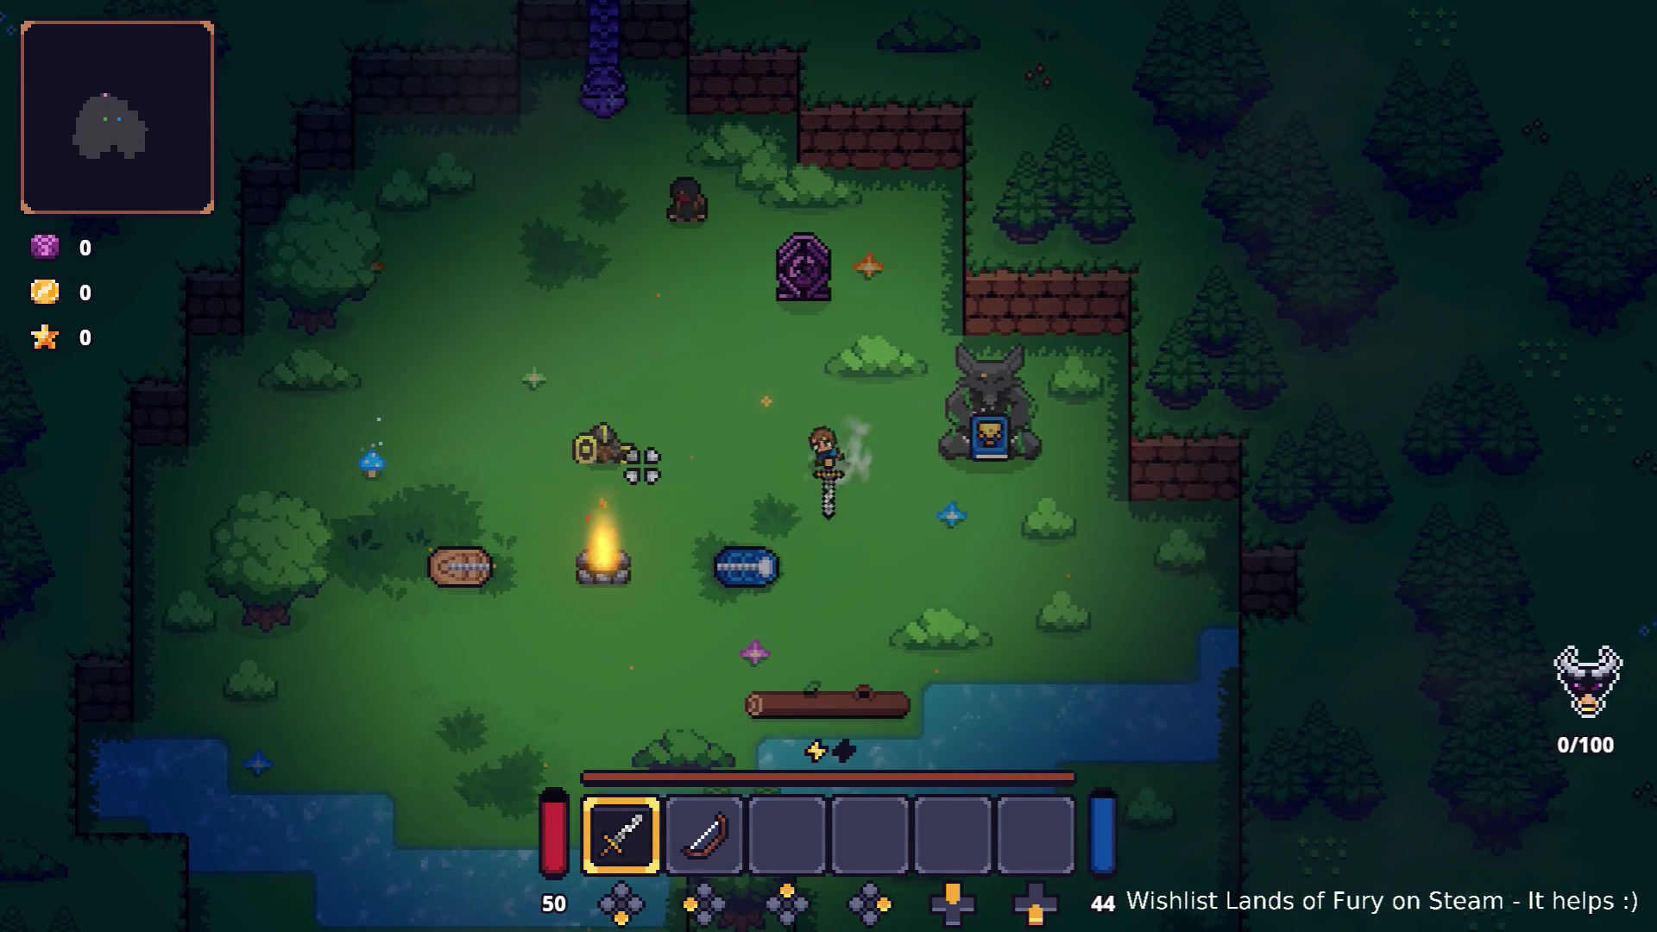
key("s")
key("Escape")
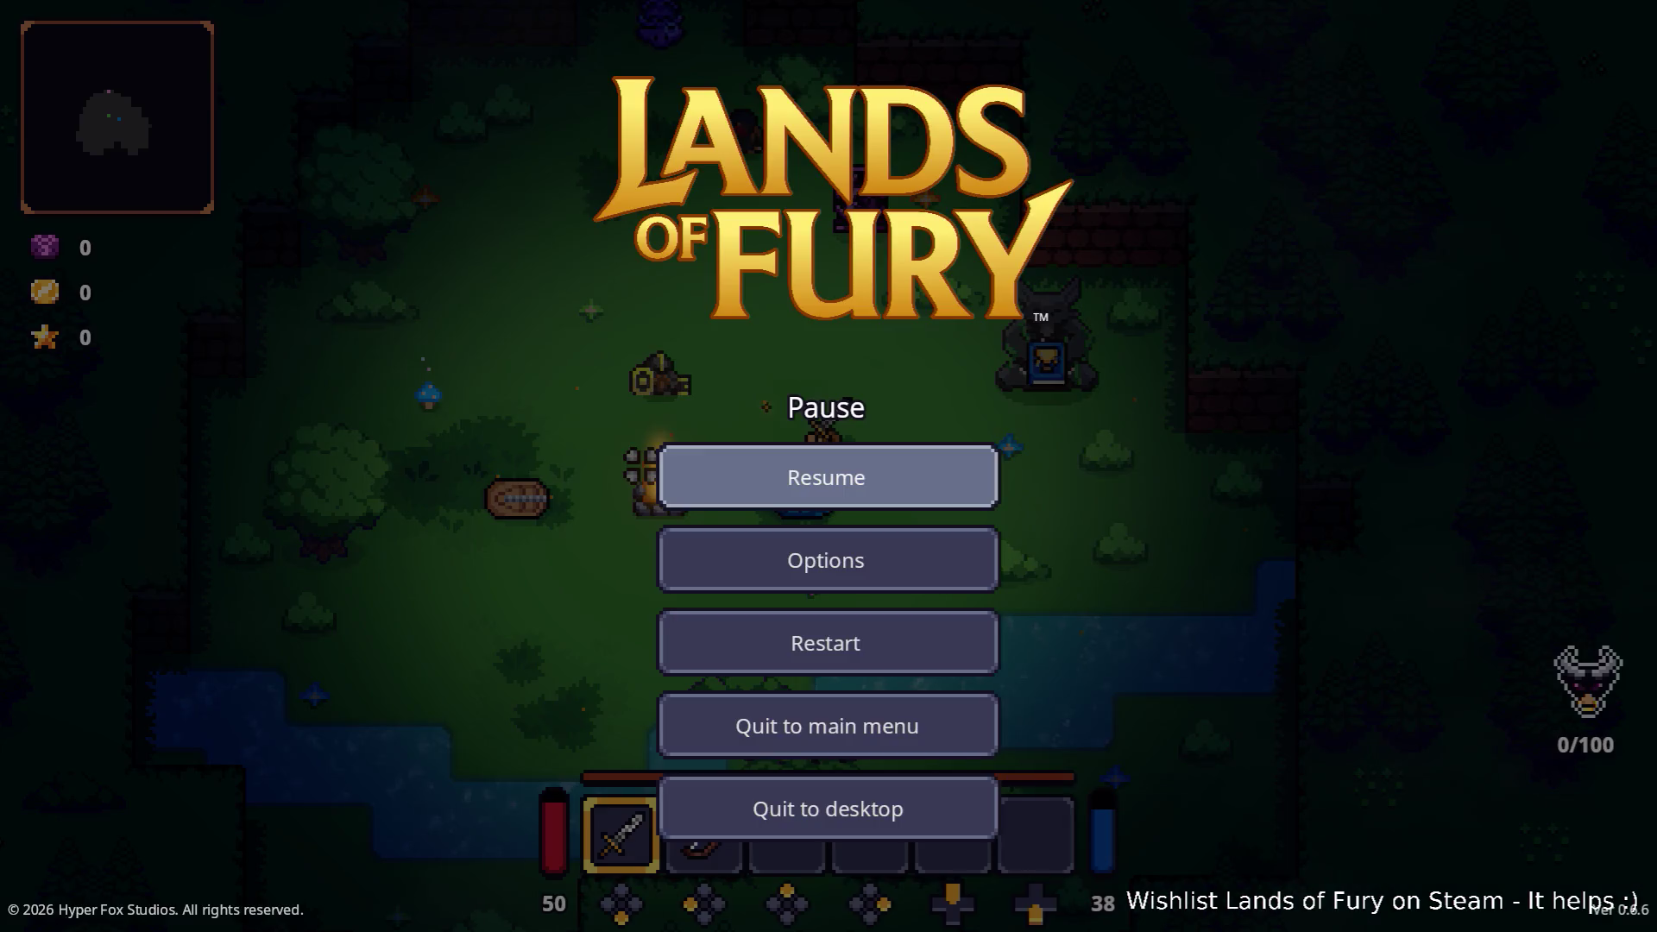
Switch to the Godot editor and back to the paused game window.
key("alt+Tab")
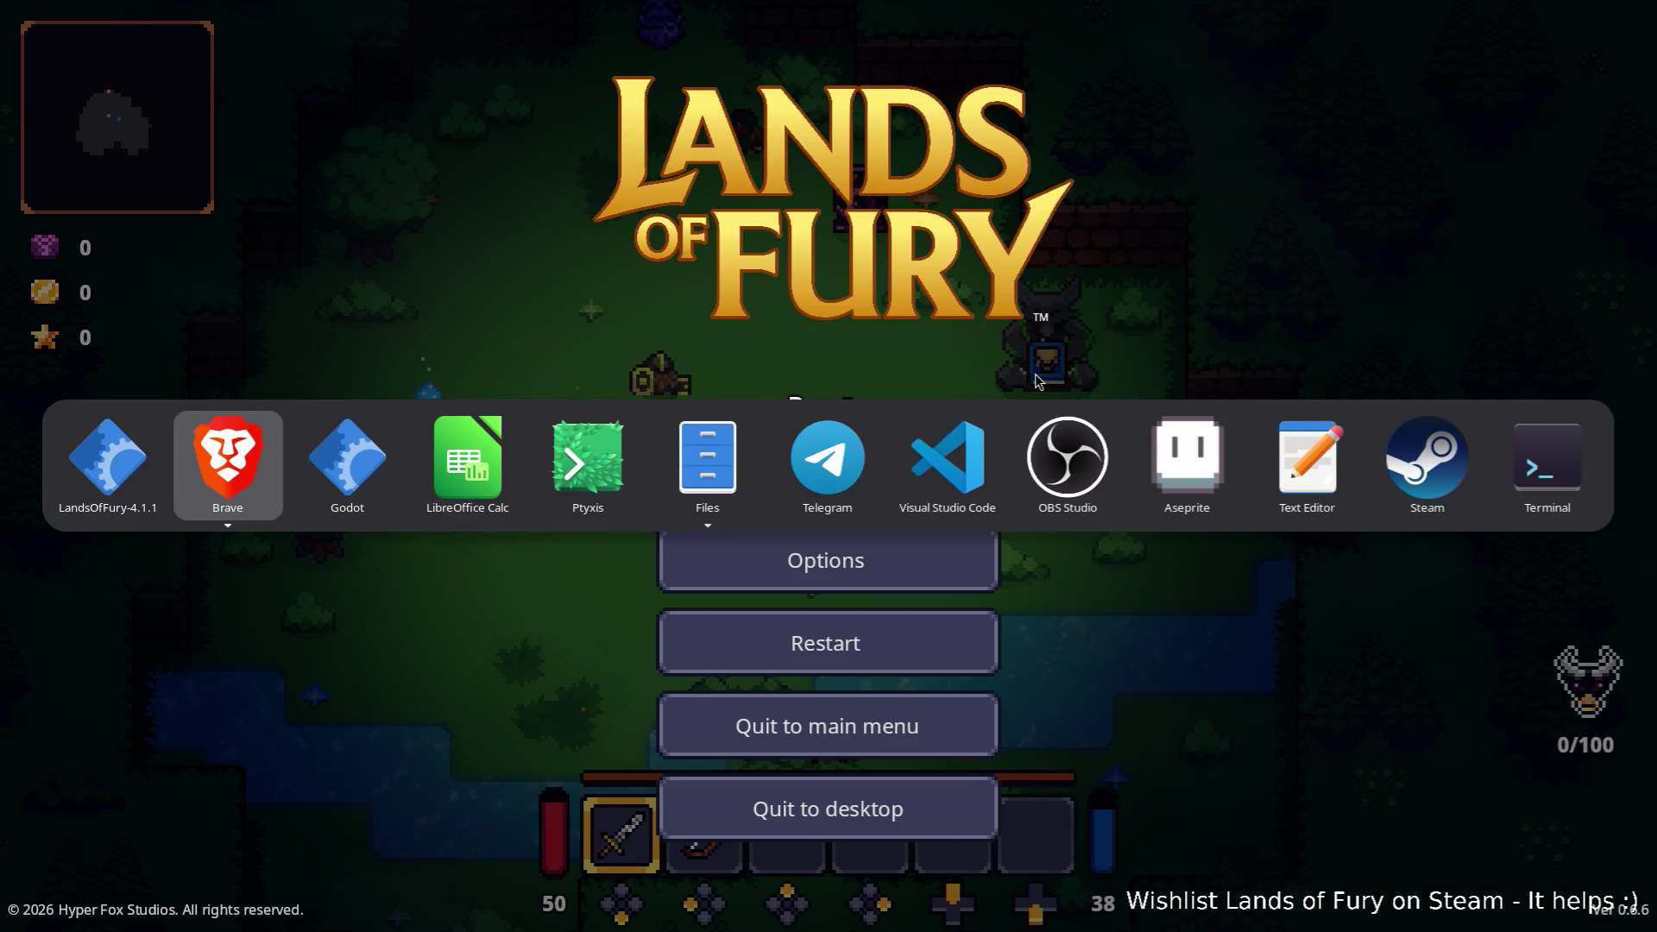
key("alt+Tab")
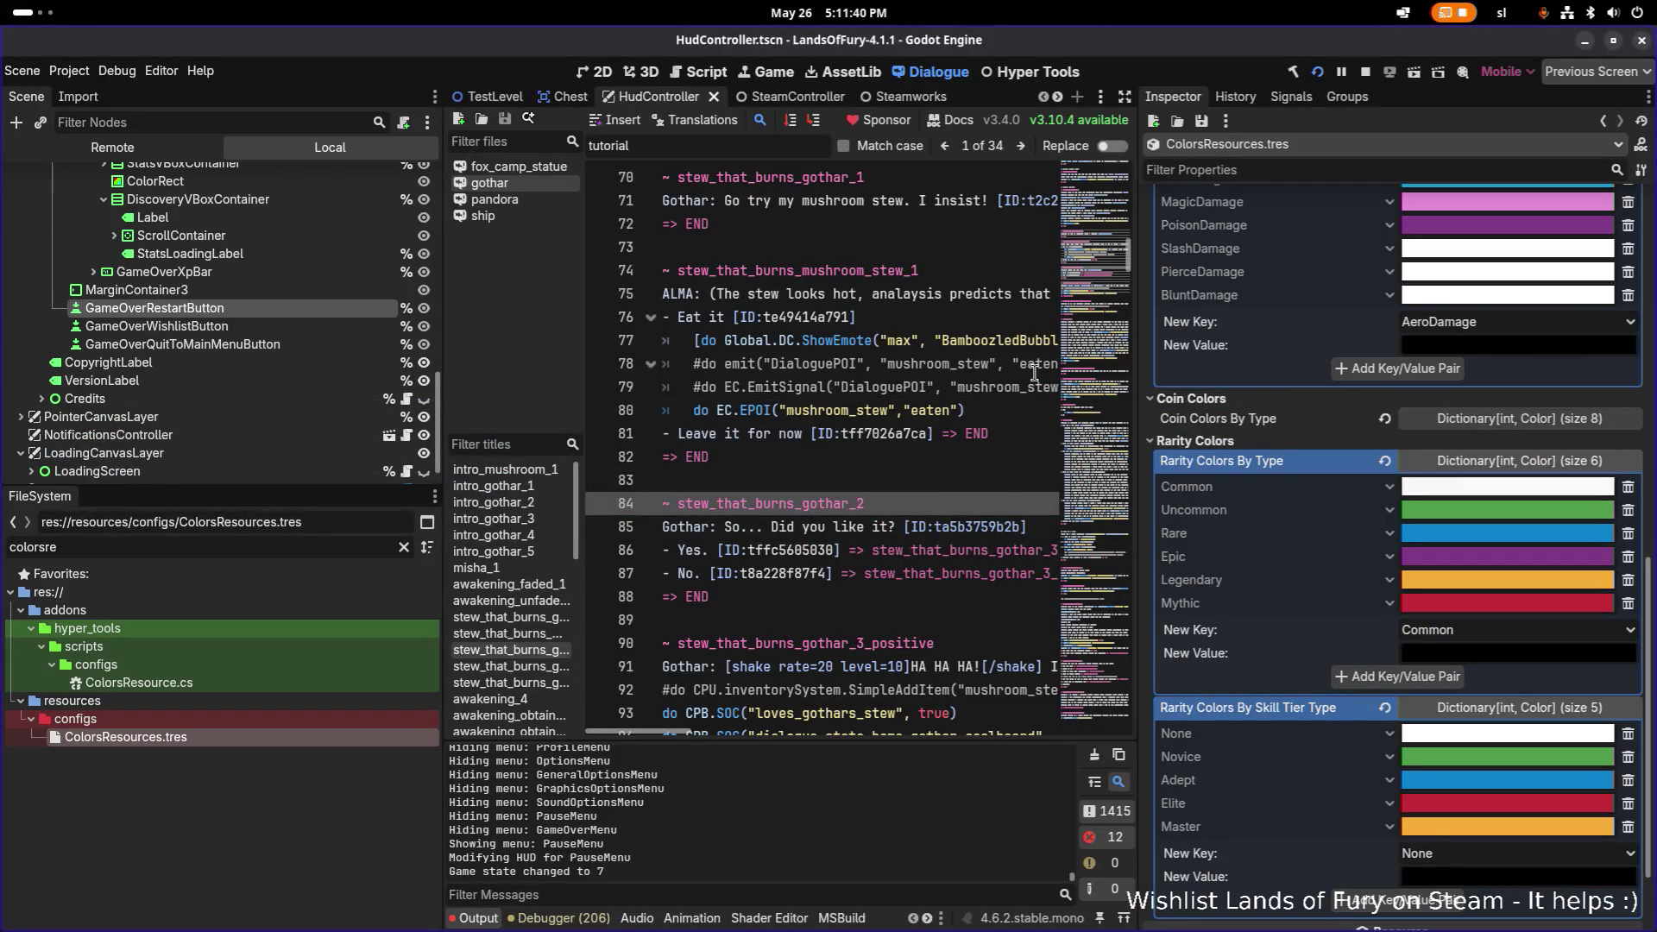
key("alt+Tab")
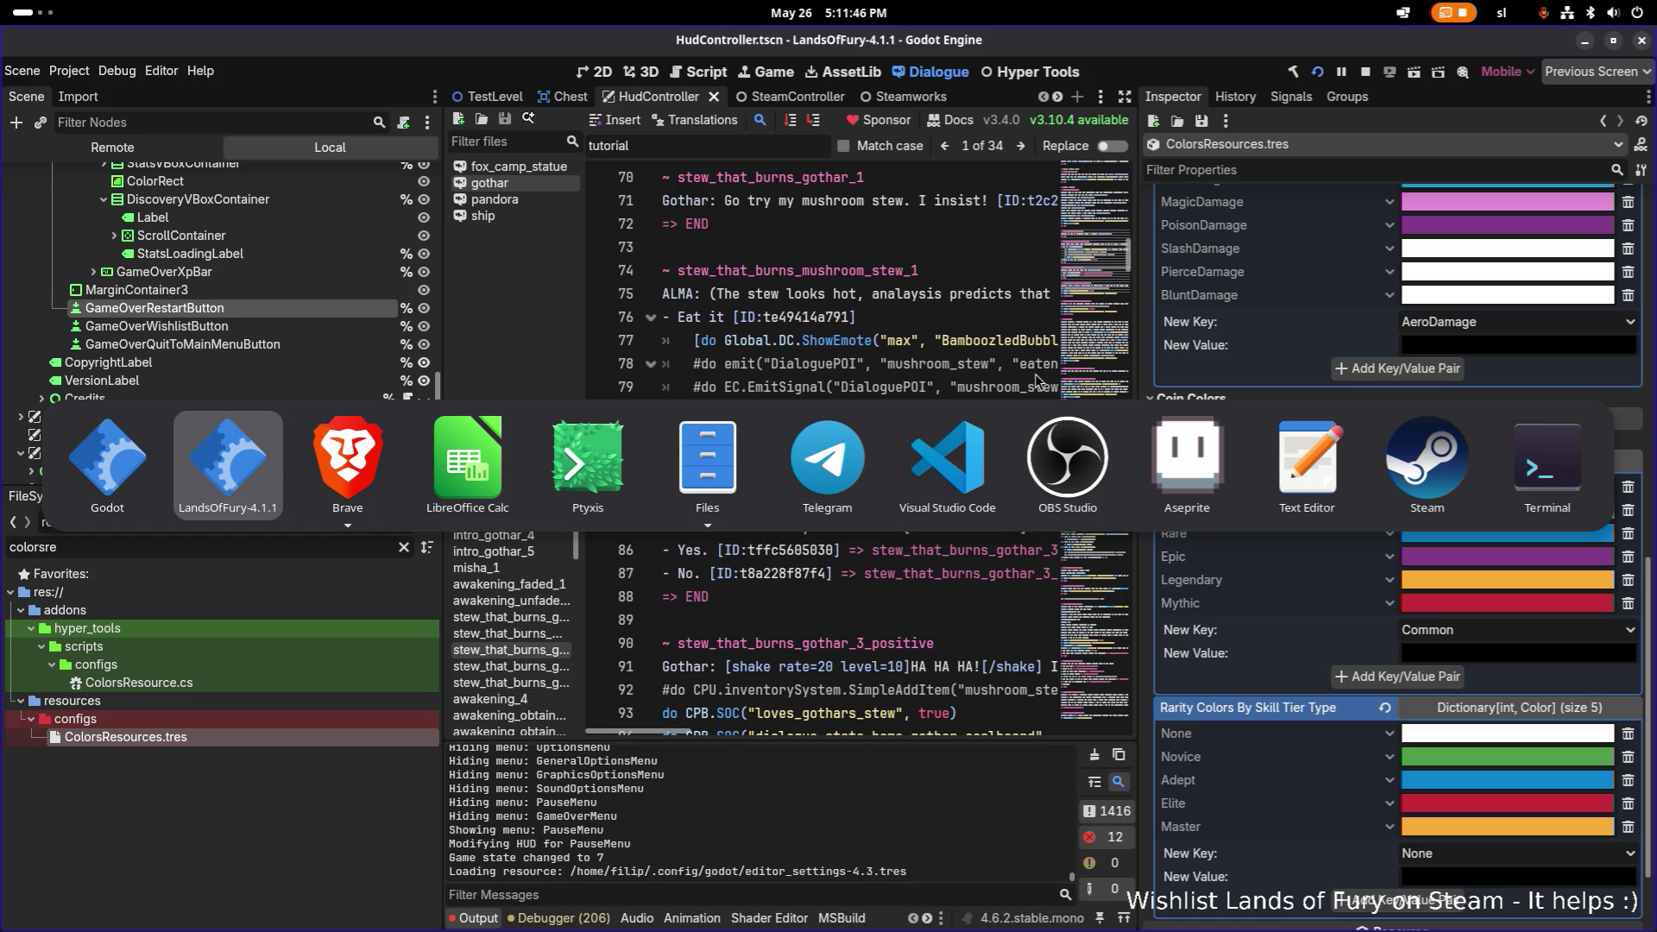
key("alt+Tab")
key("alt+shift+Tab")
key("alt+shift+Tab")
key("alt+Tab")
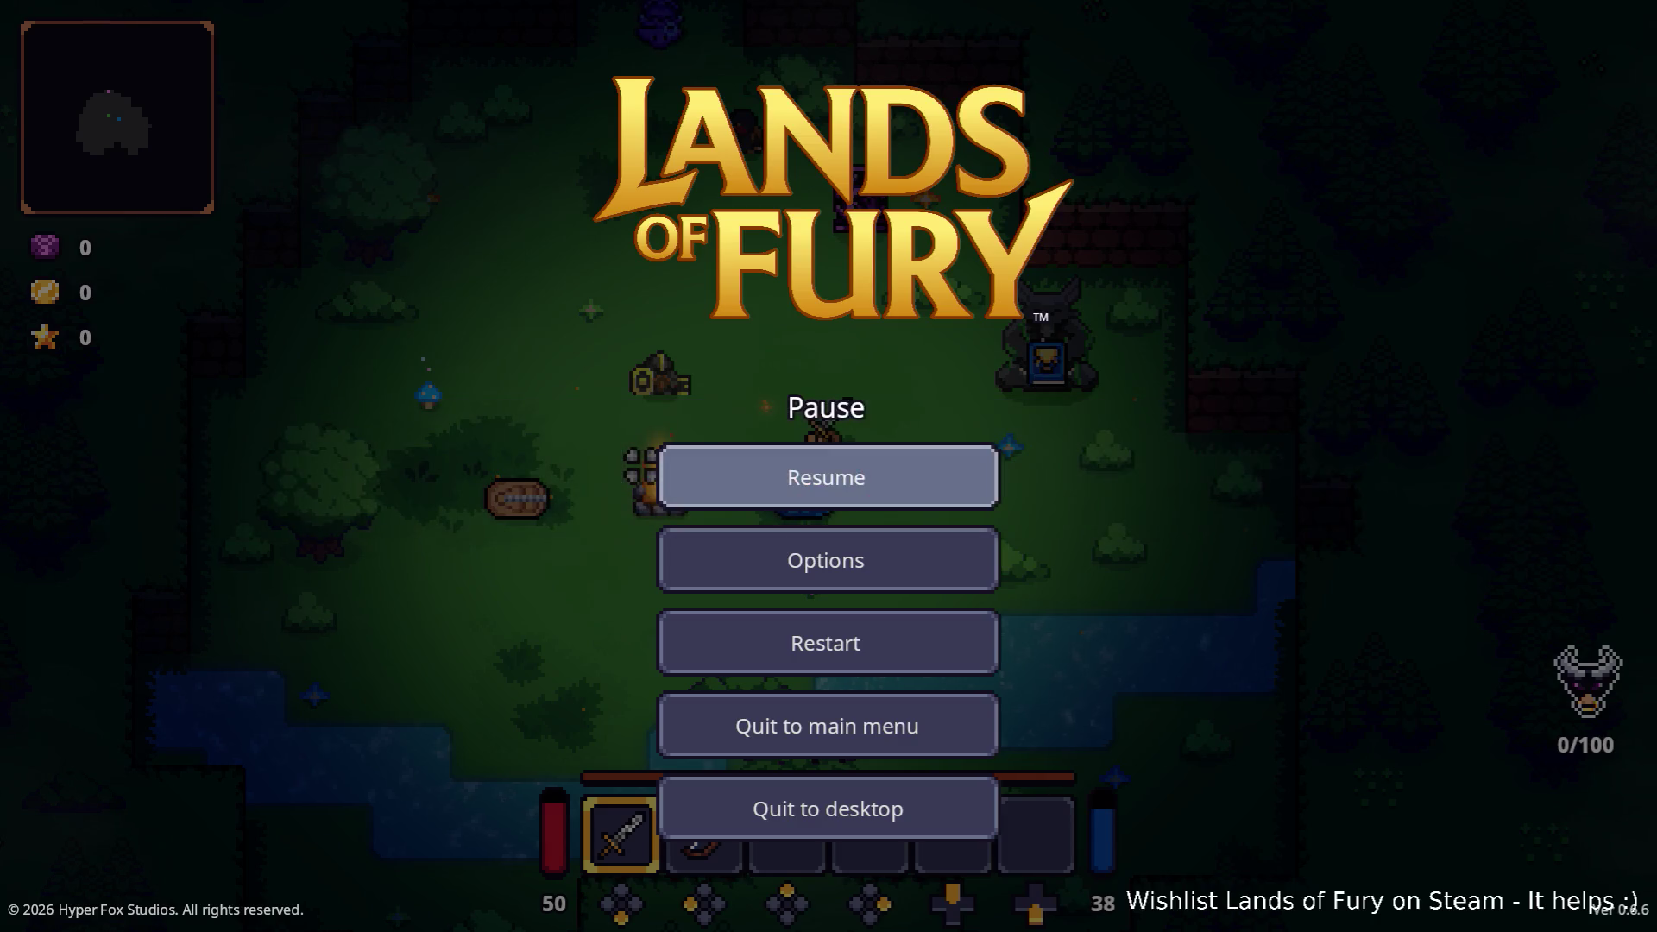
Choose Quit to desktop from the pause menu.
key("Down")
key("Down")
key("Up")
key("Up")
key("Down")
key("Down")
key("Down")
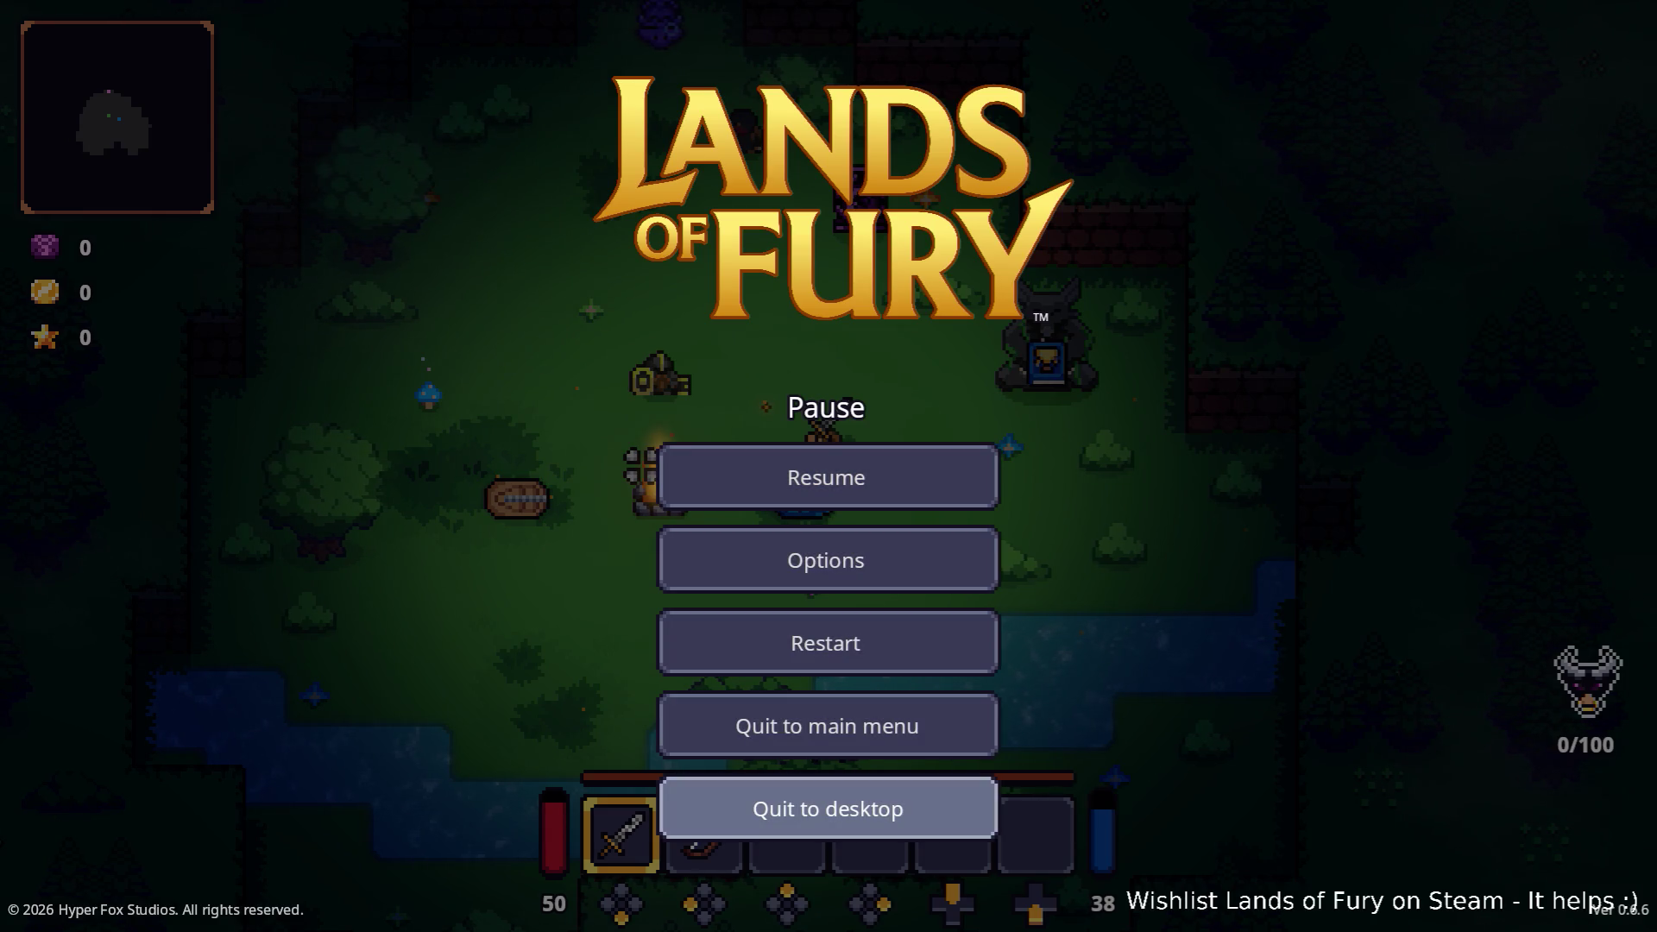
key("Return")
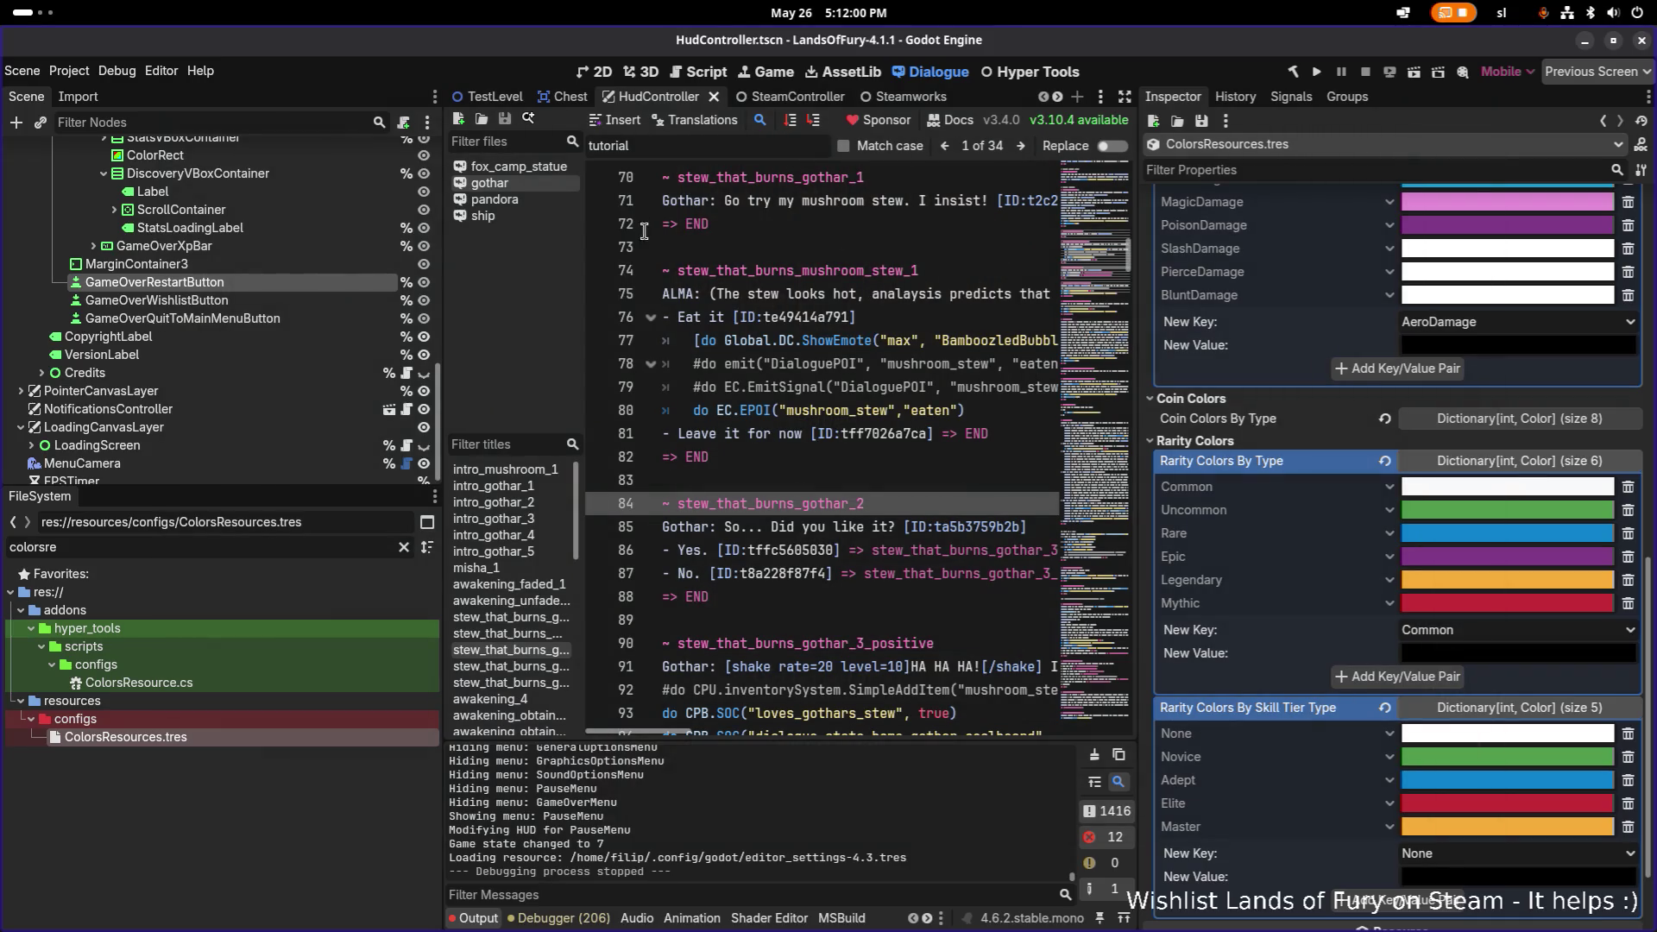
Change Application > Config Version from 0.6.6 to 0.6.7 in Project Settings and close it.
left_click(73, 72)
left_click(145, 96)
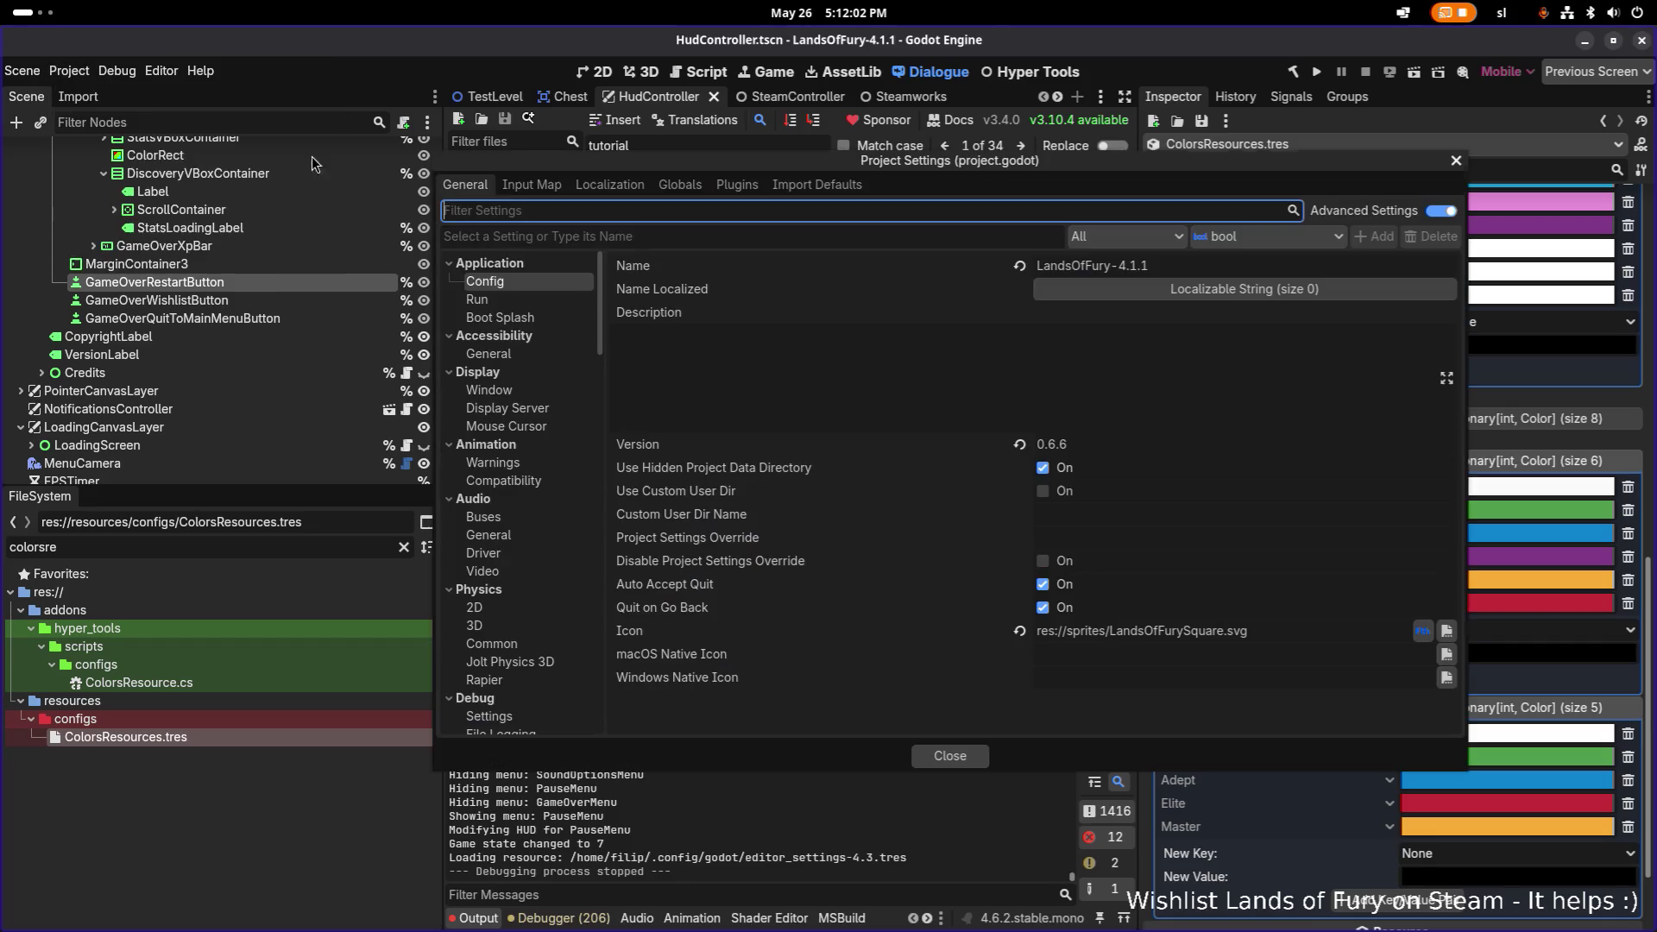
left_click(1095, 439)
key("BackSpace")
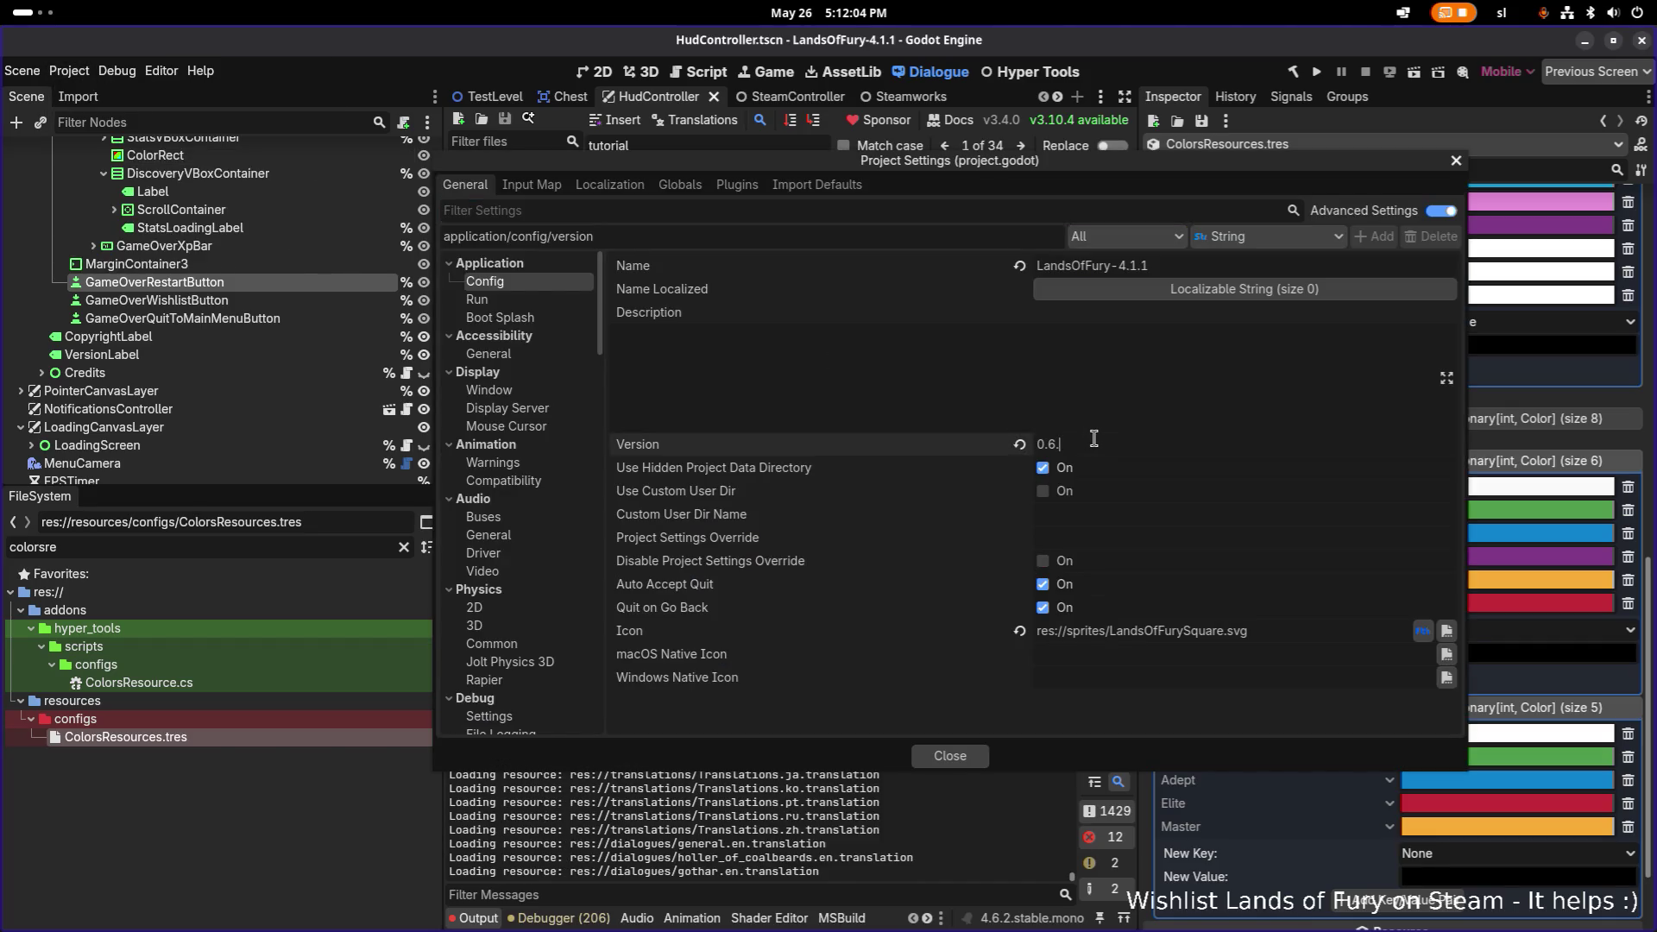
left_click(964, 753)
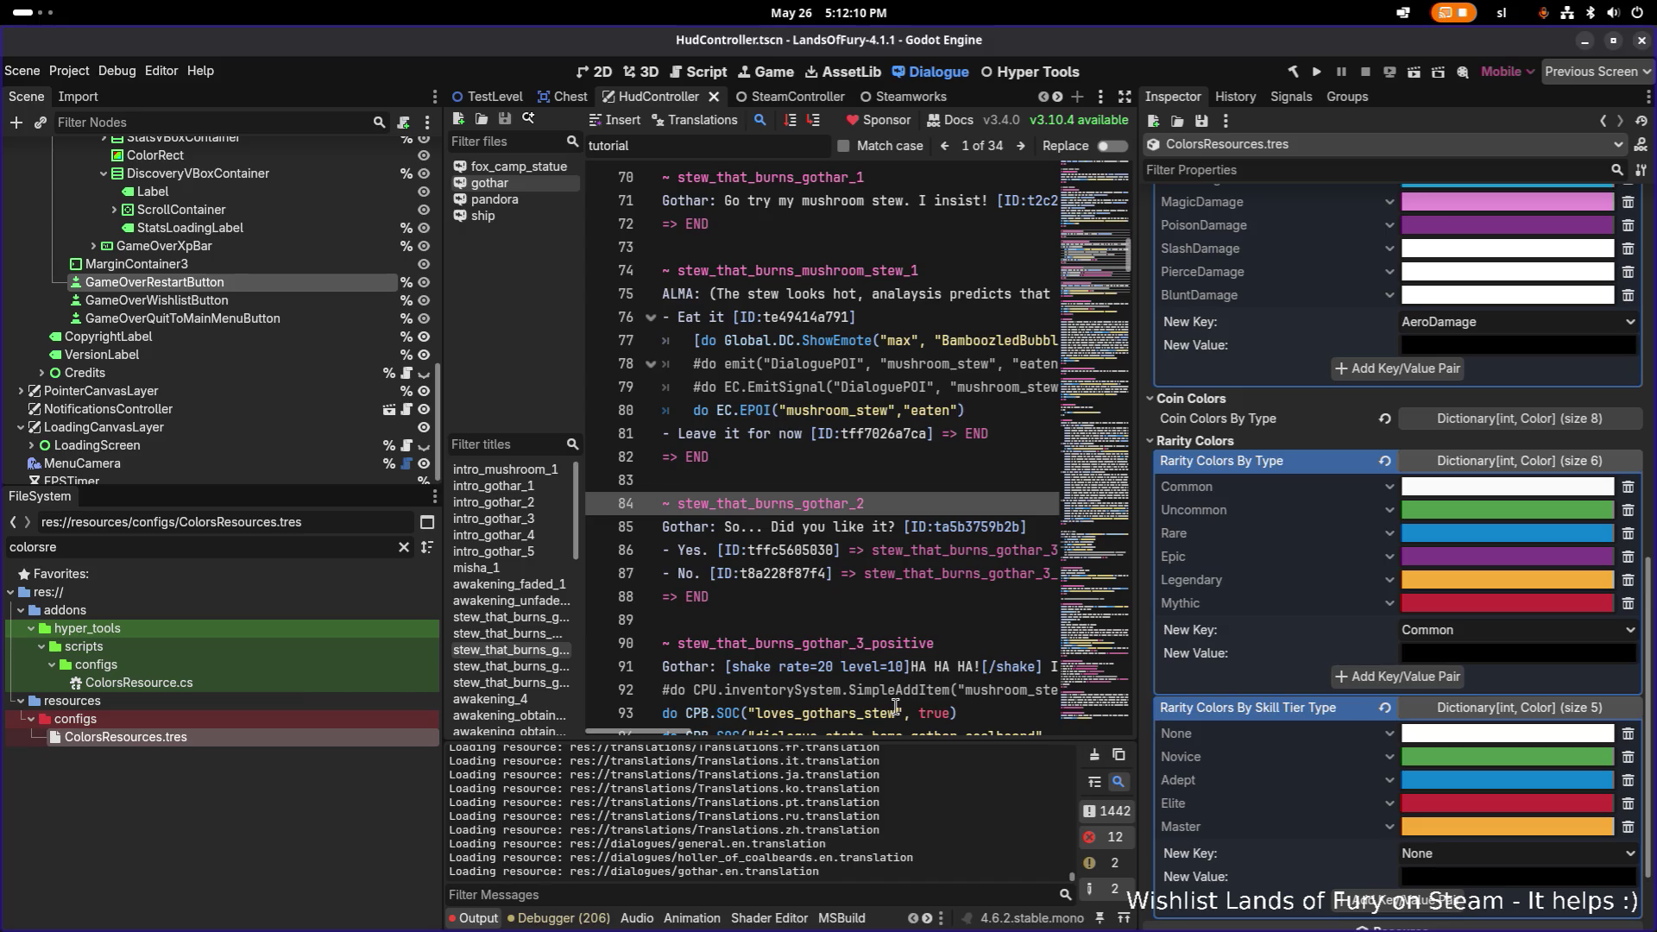
scroll(1381, 466, "up", 10)
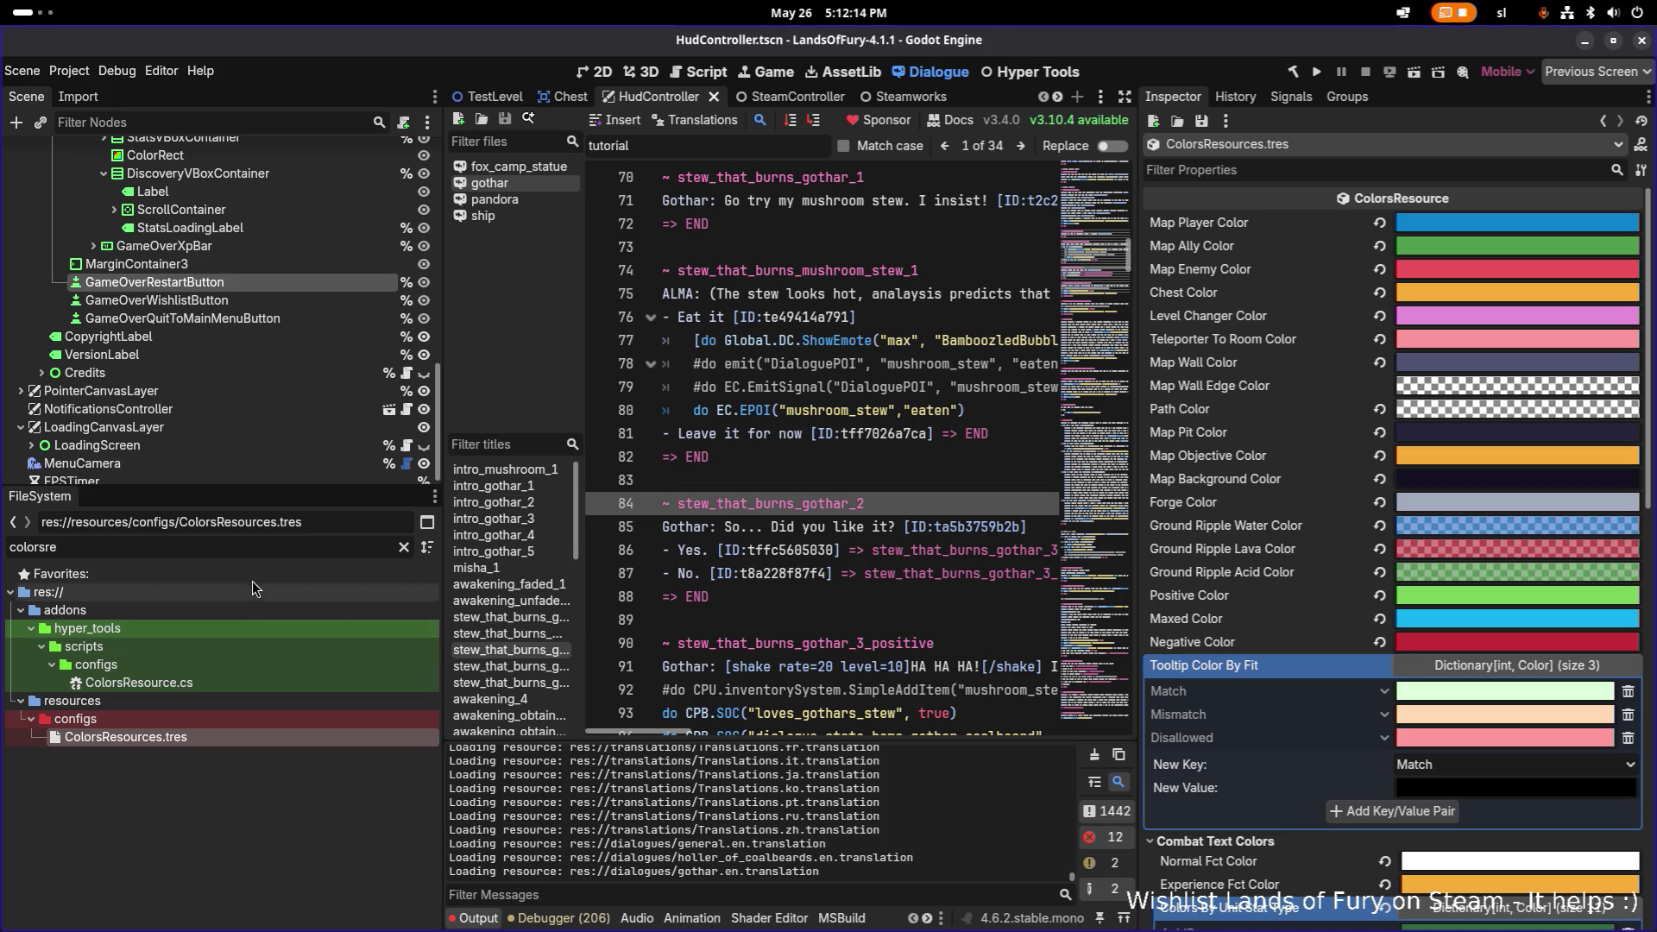
Save HudController.tscn via Scene > Save Scene, inspecting GameOverRestartButton and VersionLabel nodes.
left_click(278, 288)
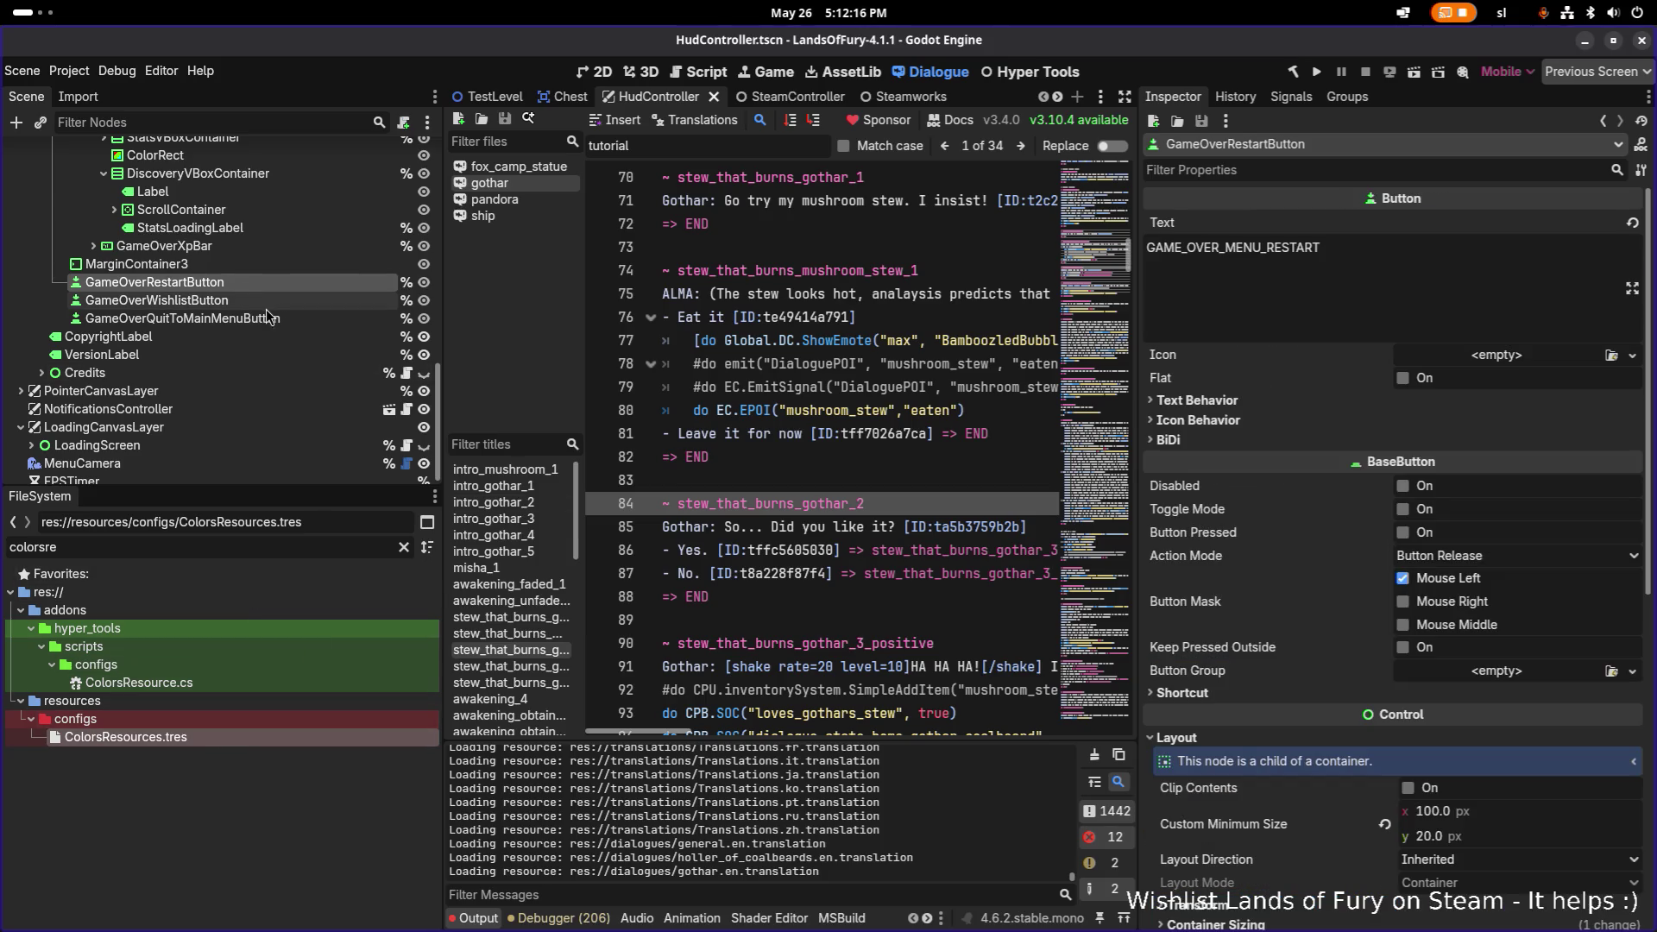
left_click(31, 71)
left_click(69, 181)
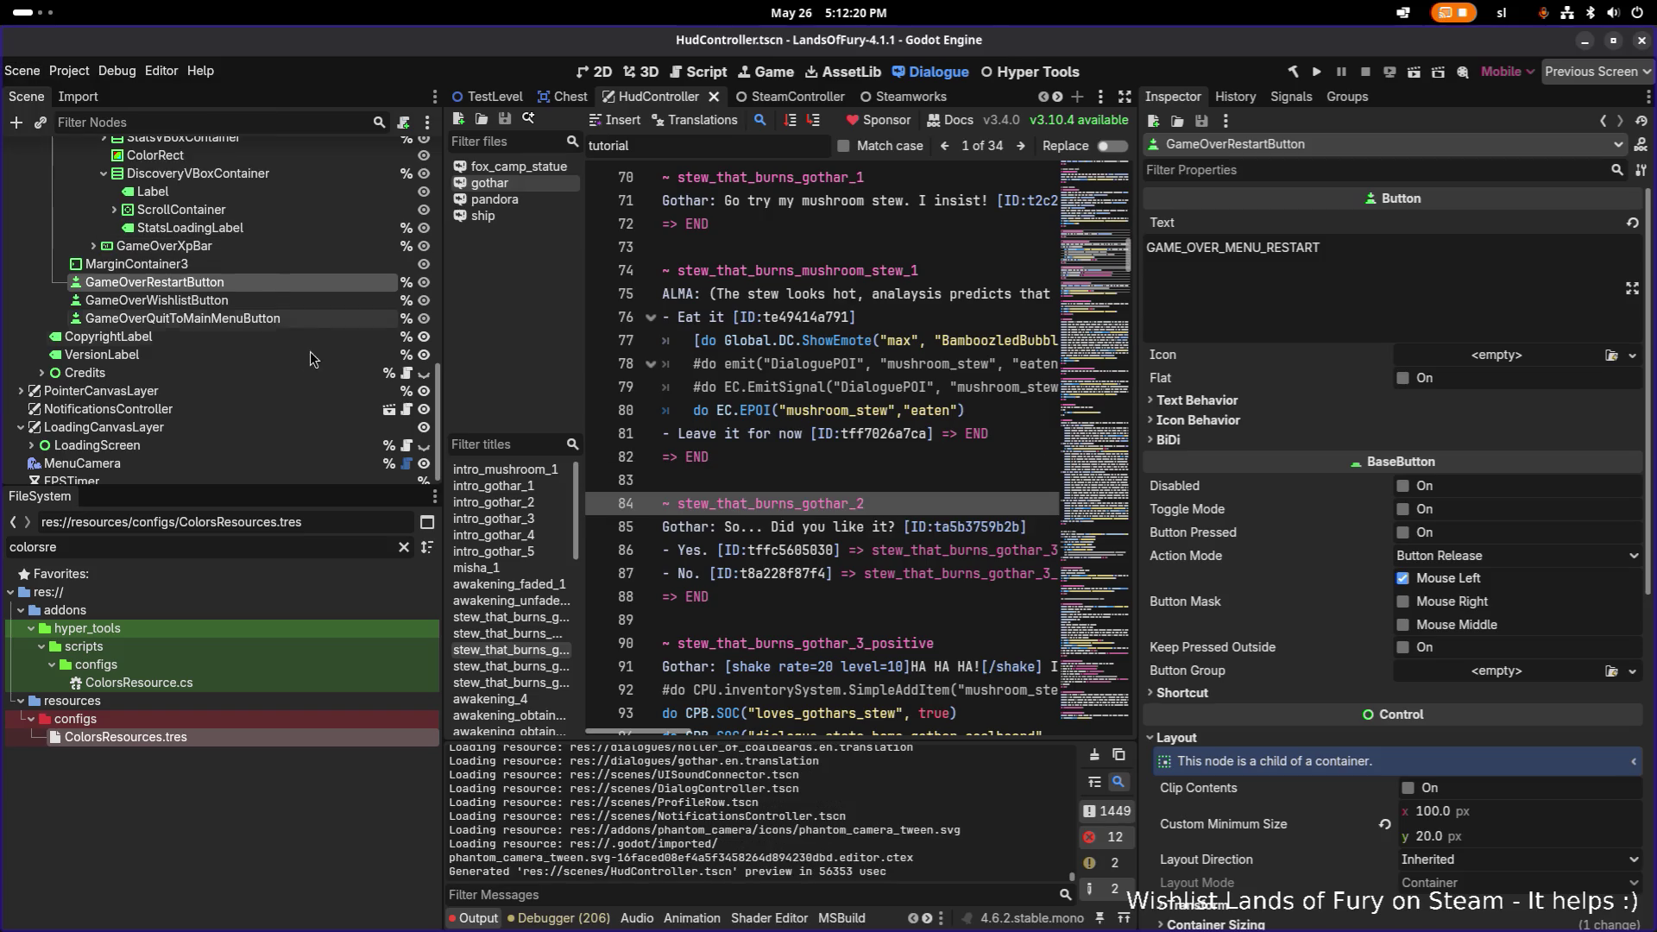
left_click(290, 356)
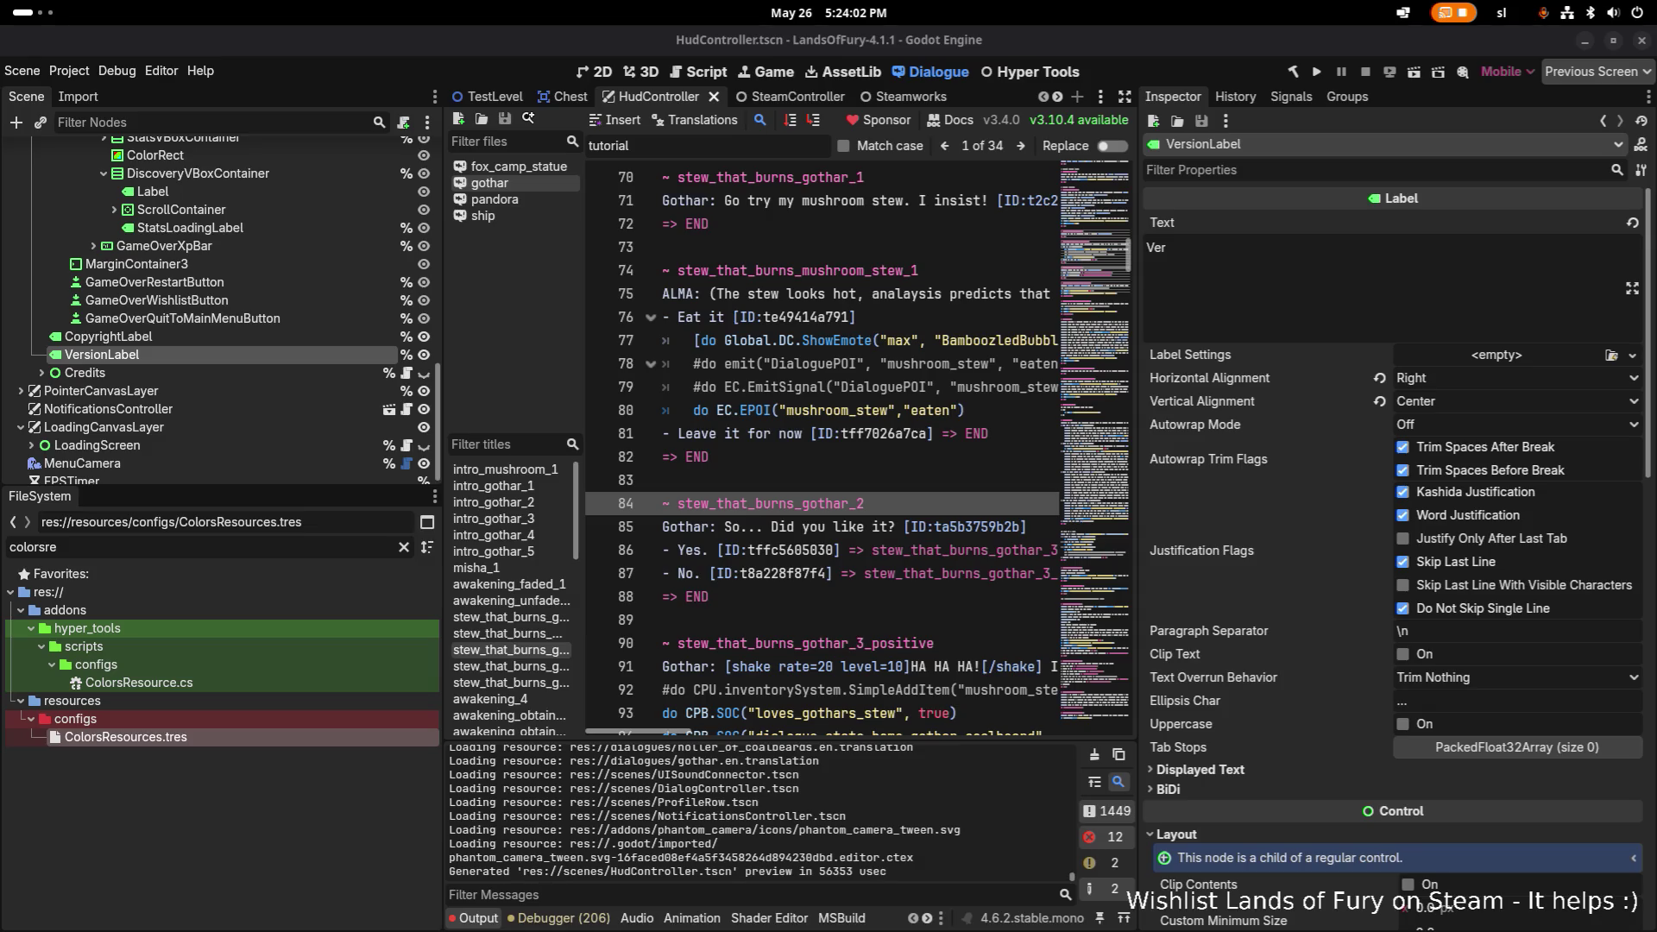
Switch to Translations.csv in Calc and scroll through its item, journal and log-entry rows.
key("alt+Tab")
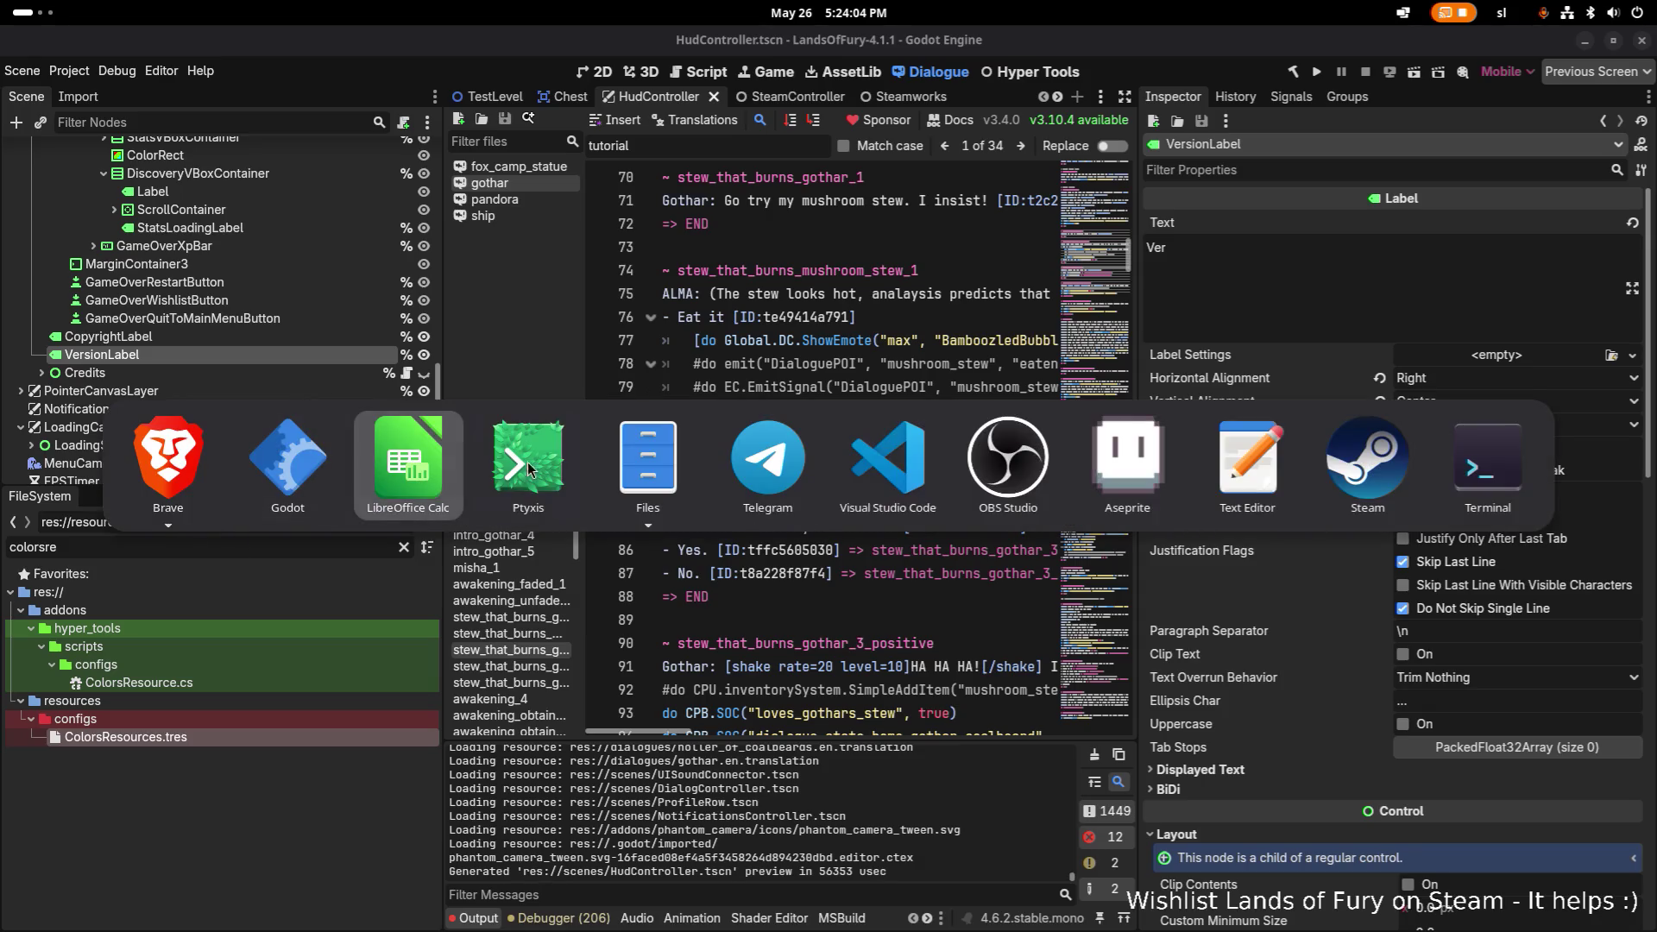
scroll(709, 471, "up", 20)
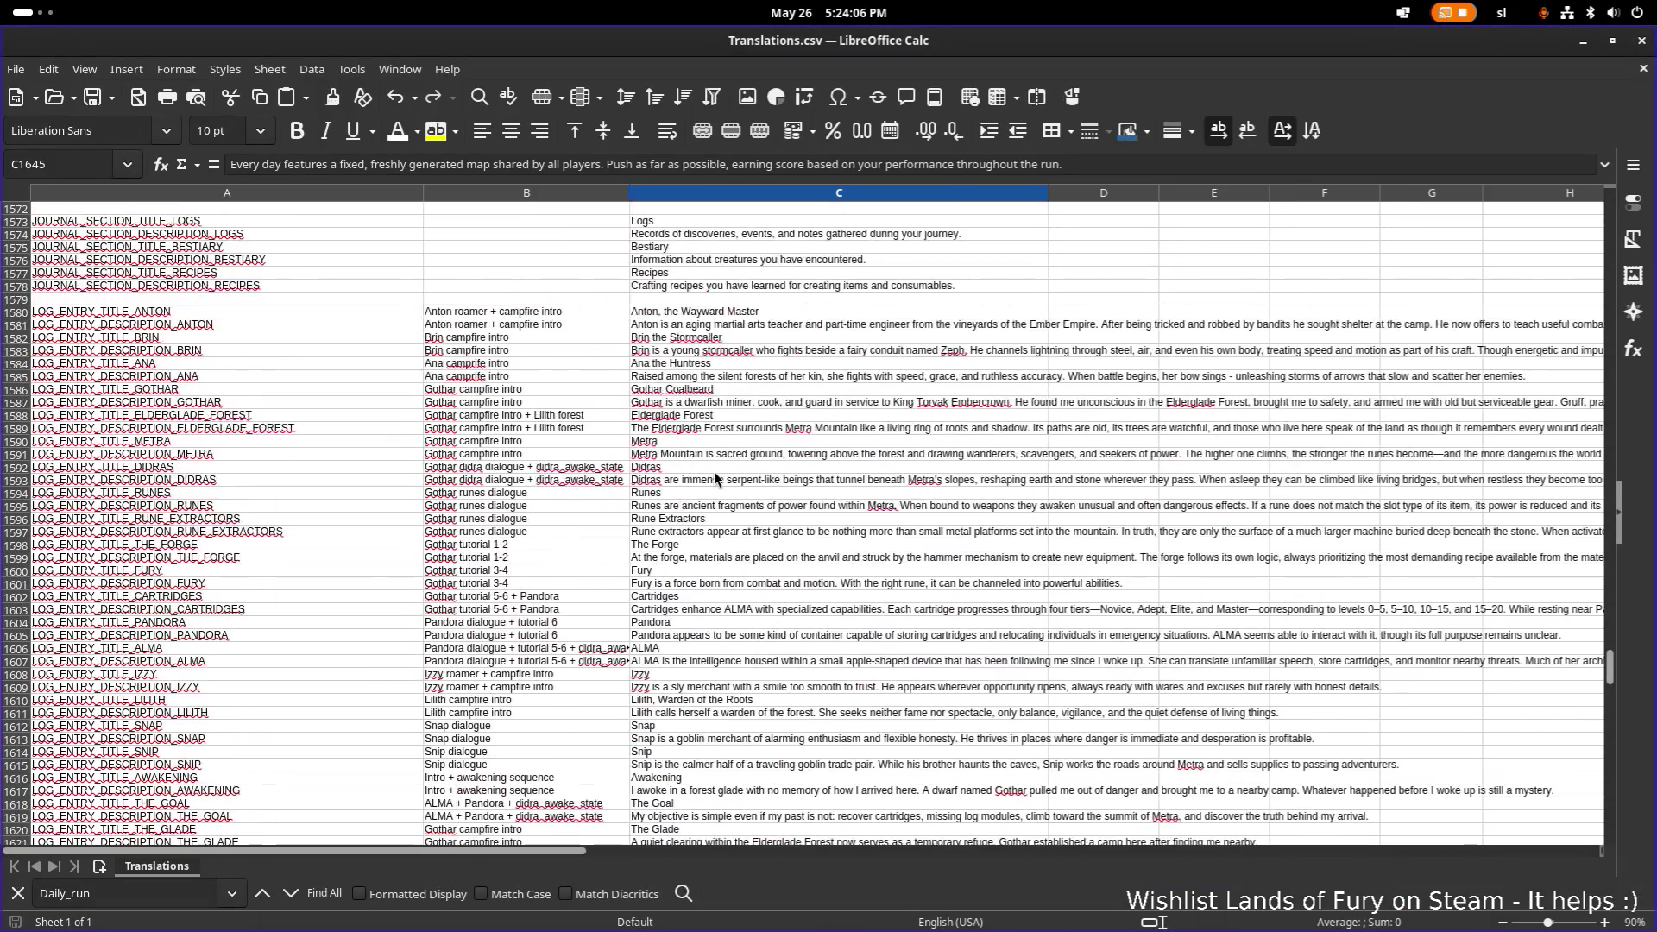
scroll(709, 471, "up", 20)
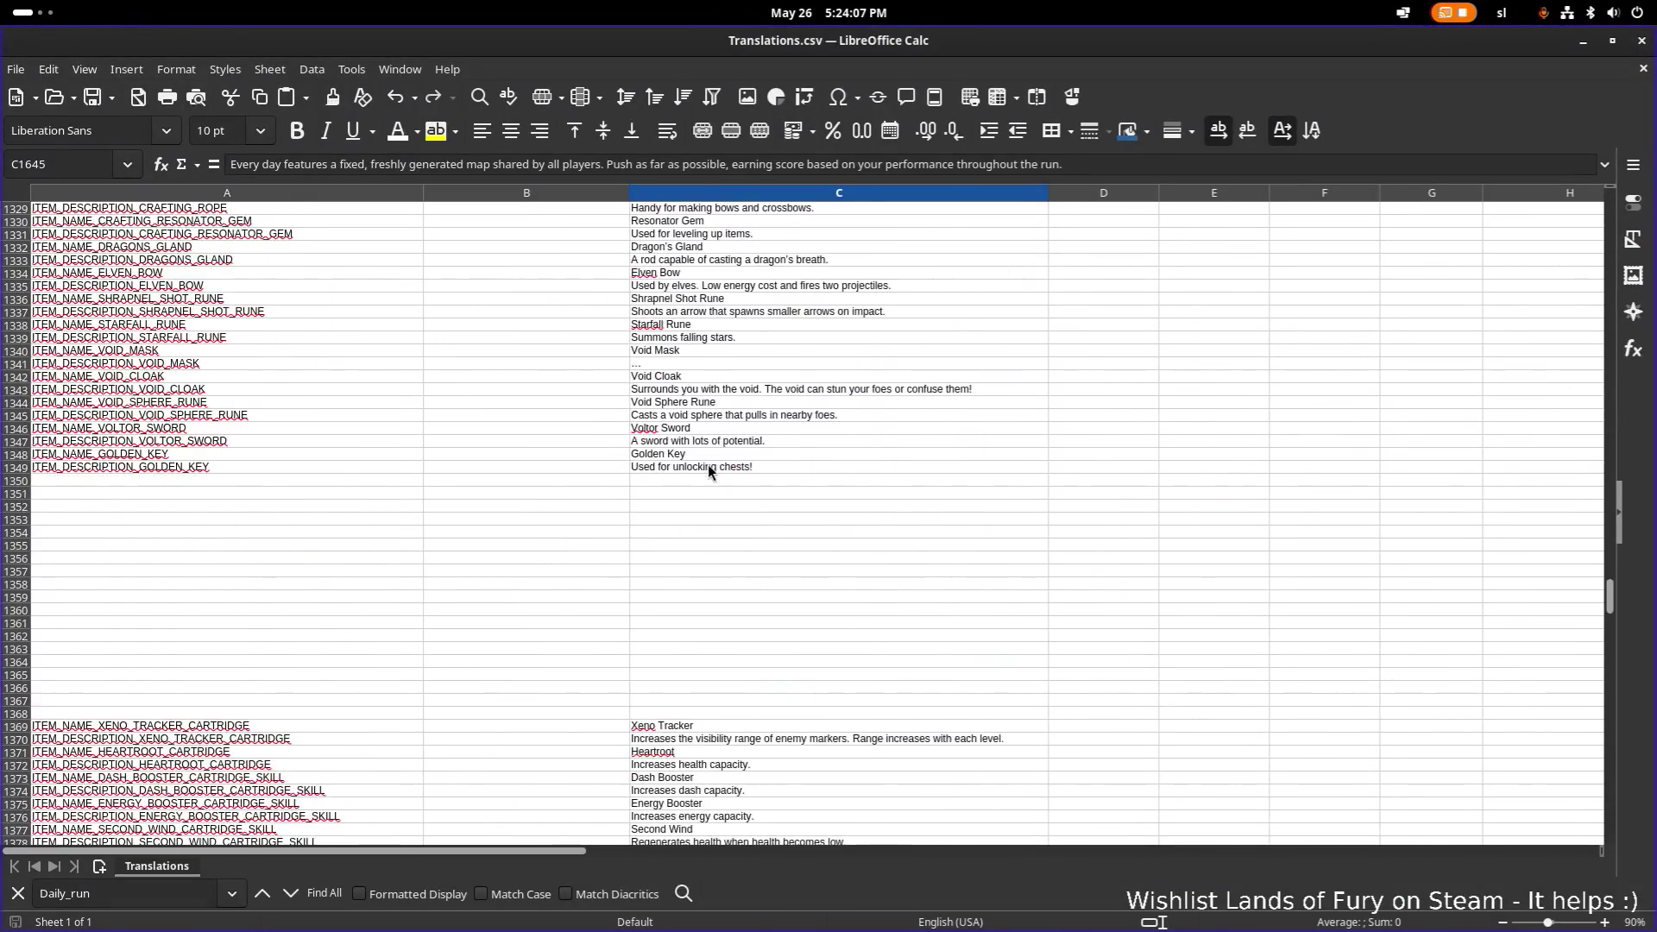
scroll(710, 472, "down", 20)
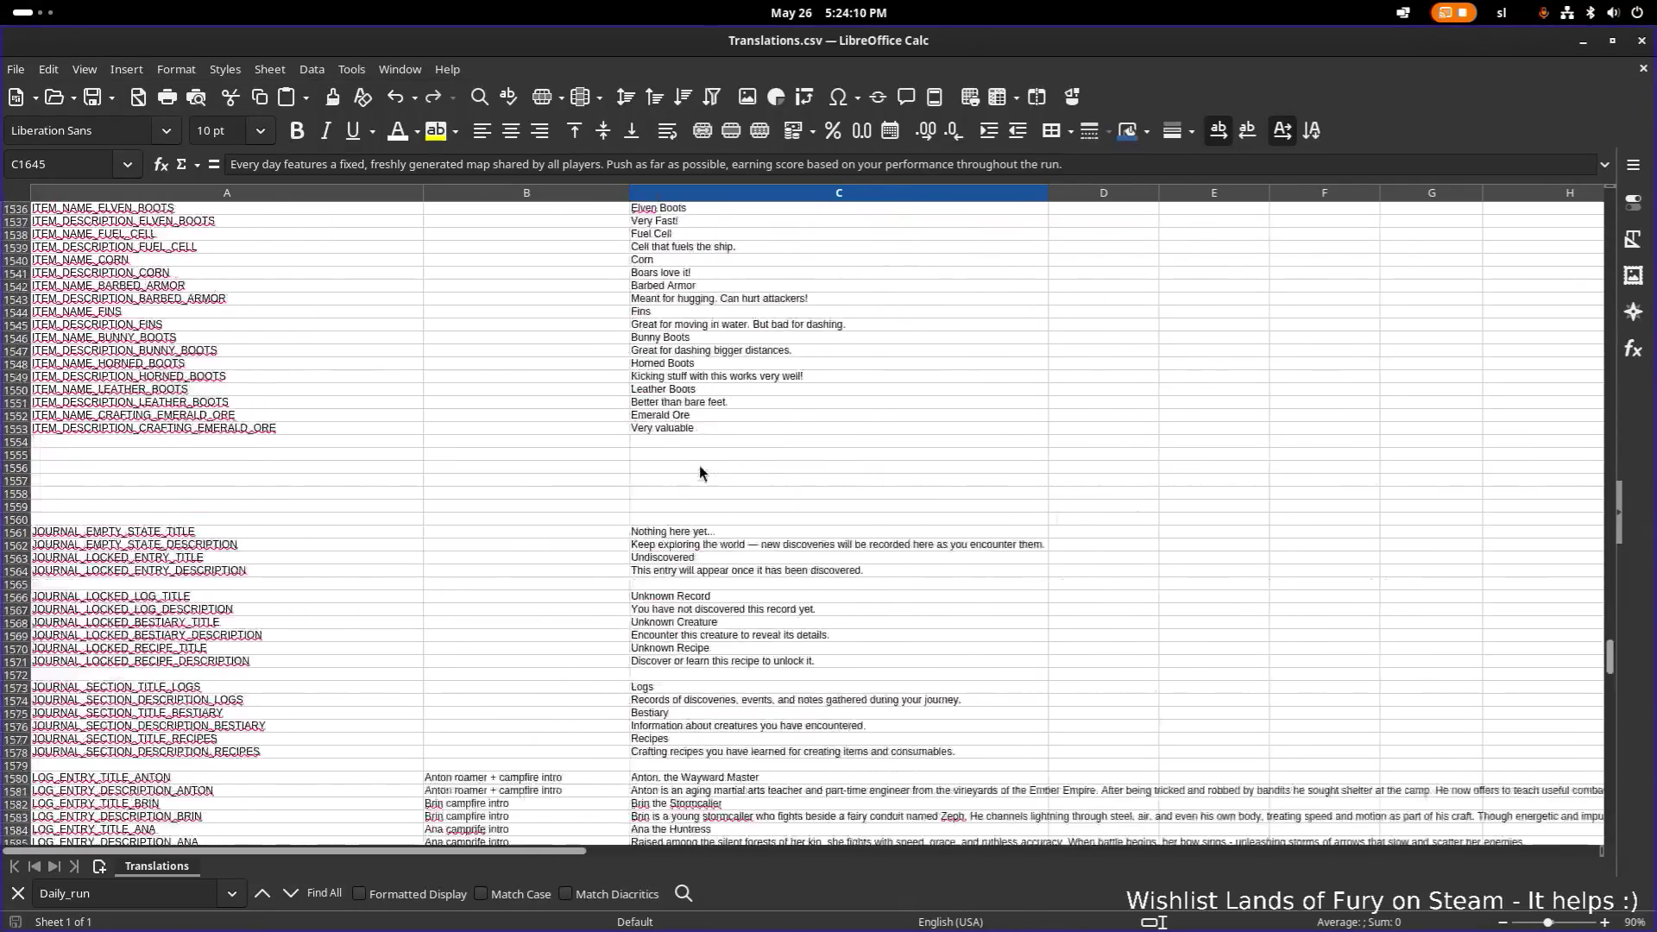
scroll(699, 471, "up", 19)
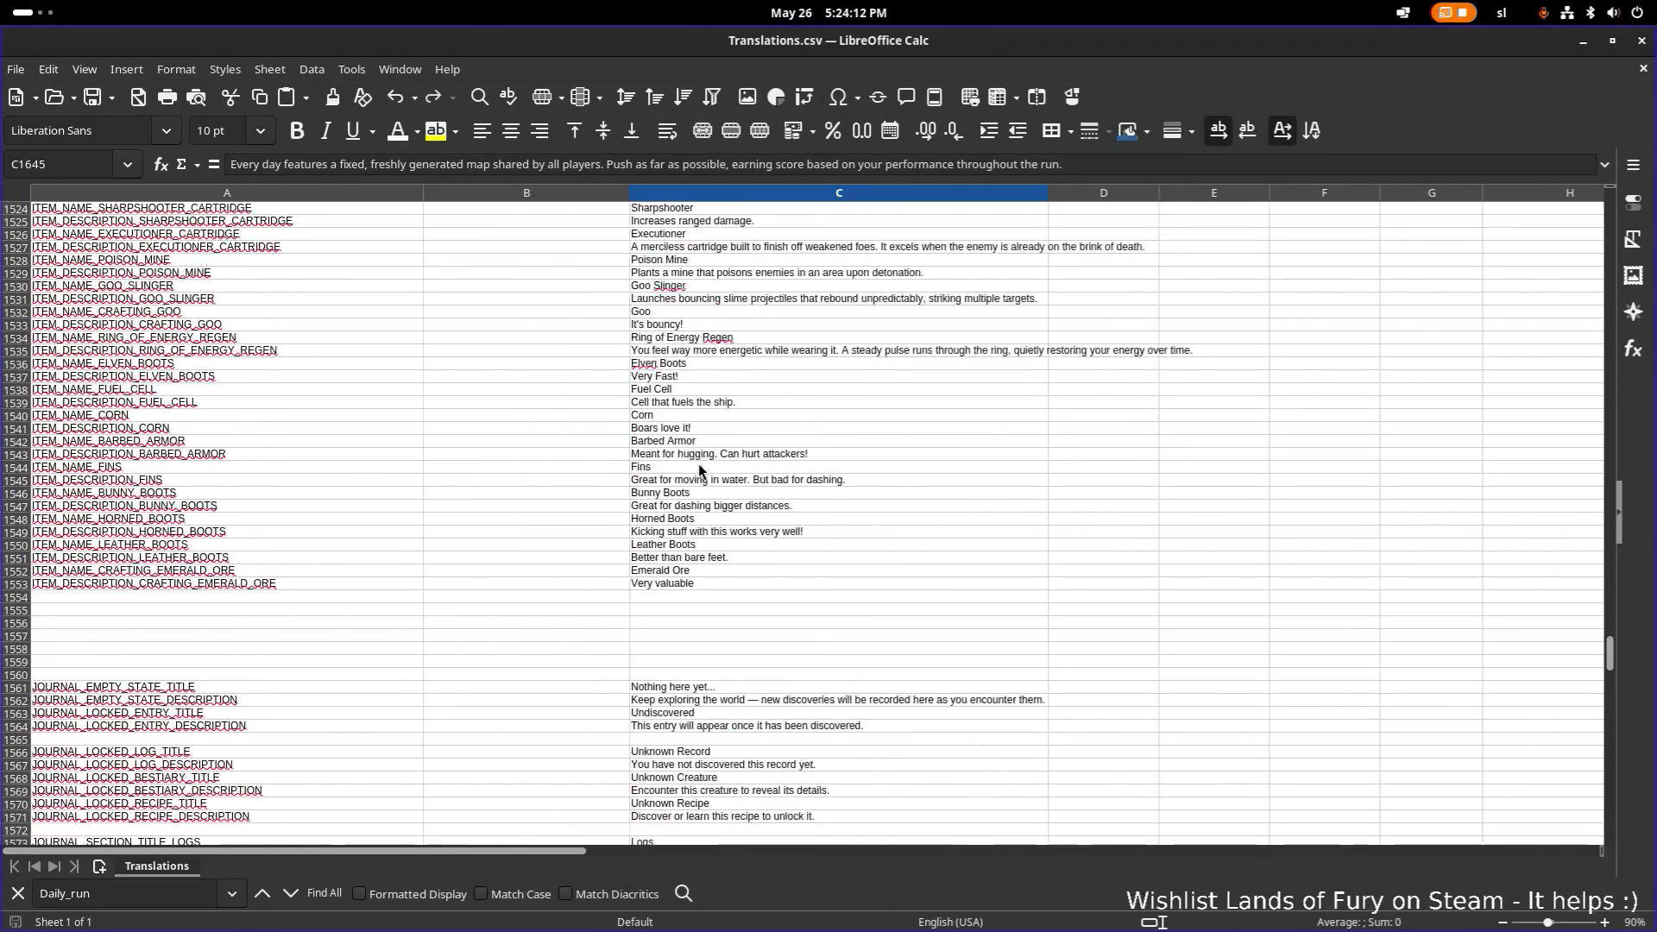
scroll(699, 470, "down", 12)
Select A1580:C1645, LOG_ENTRY_TITLE_ANTON through LOG_ENTRY_DESCRIPTION_DAILY_RUN, and copy it.
mouse_move(250, 467)
left_mouse_down()
mouse_move(656, 647)
mouse_move(651, 550)
mouse_move(654, 842)
mouse_move(650, 547)
mouse_move(802, 647)
mouse_move(957, 700)
left_mouse_up()
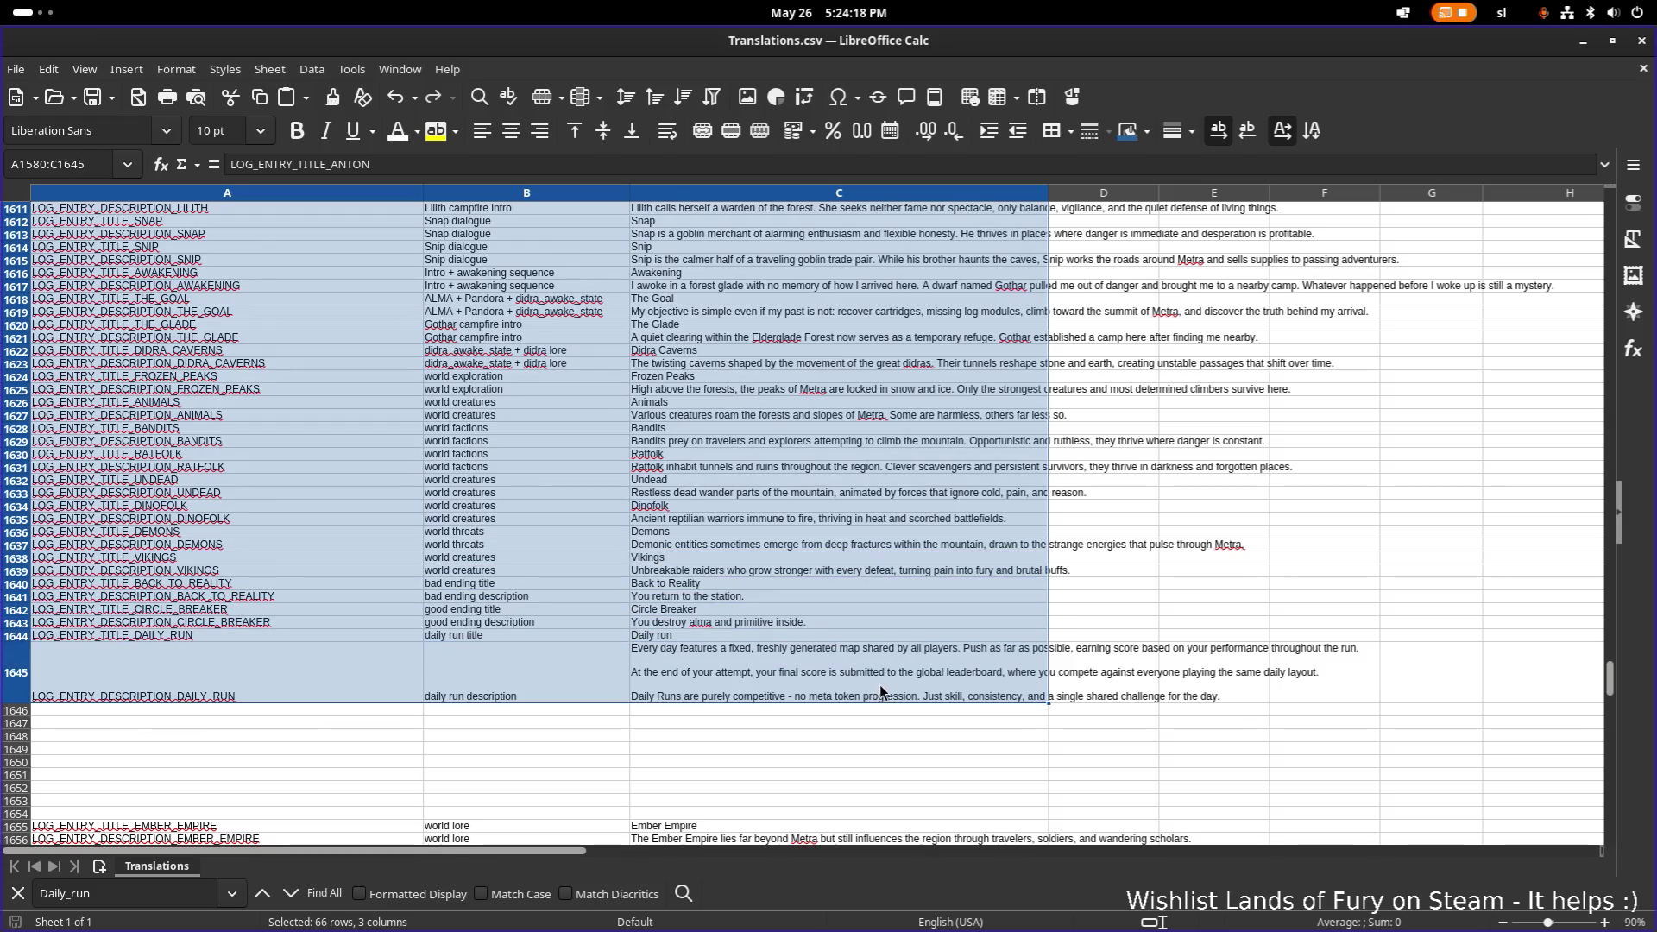
key("ctrl+c")
key("alt+Tab")
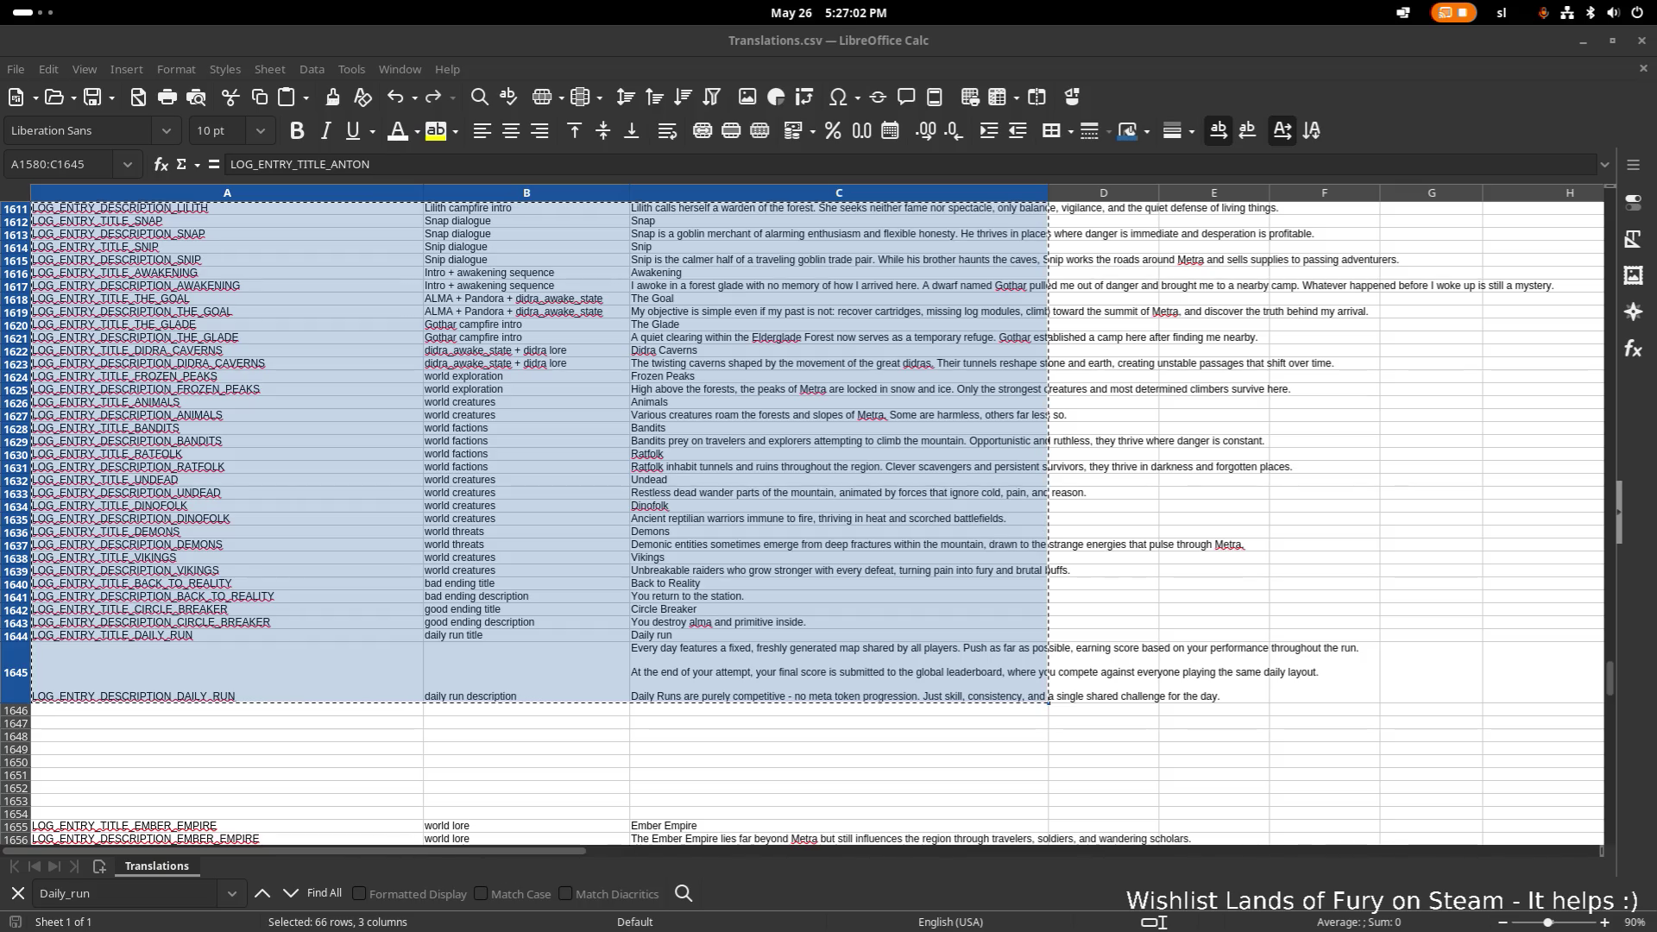
Search the sheet for 'back_to' and view the BACK_TO_REALITY description in C1641.
left_click(363, 480)
key("ctrl+f")
type("back")
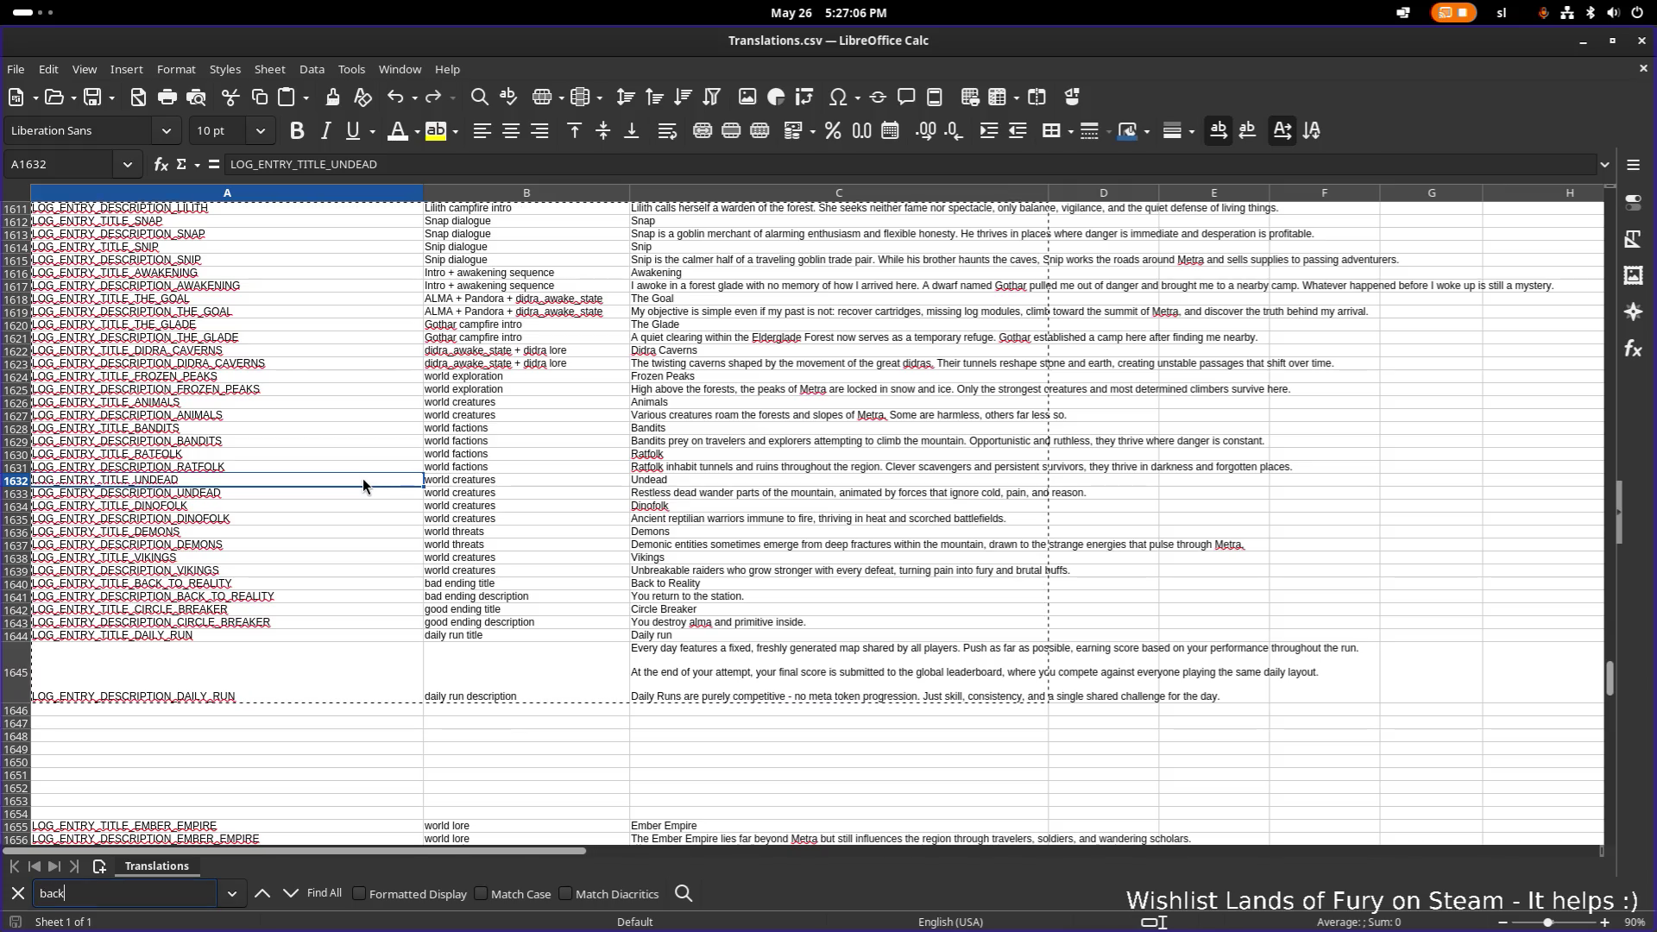
type("_to")
key("Return")
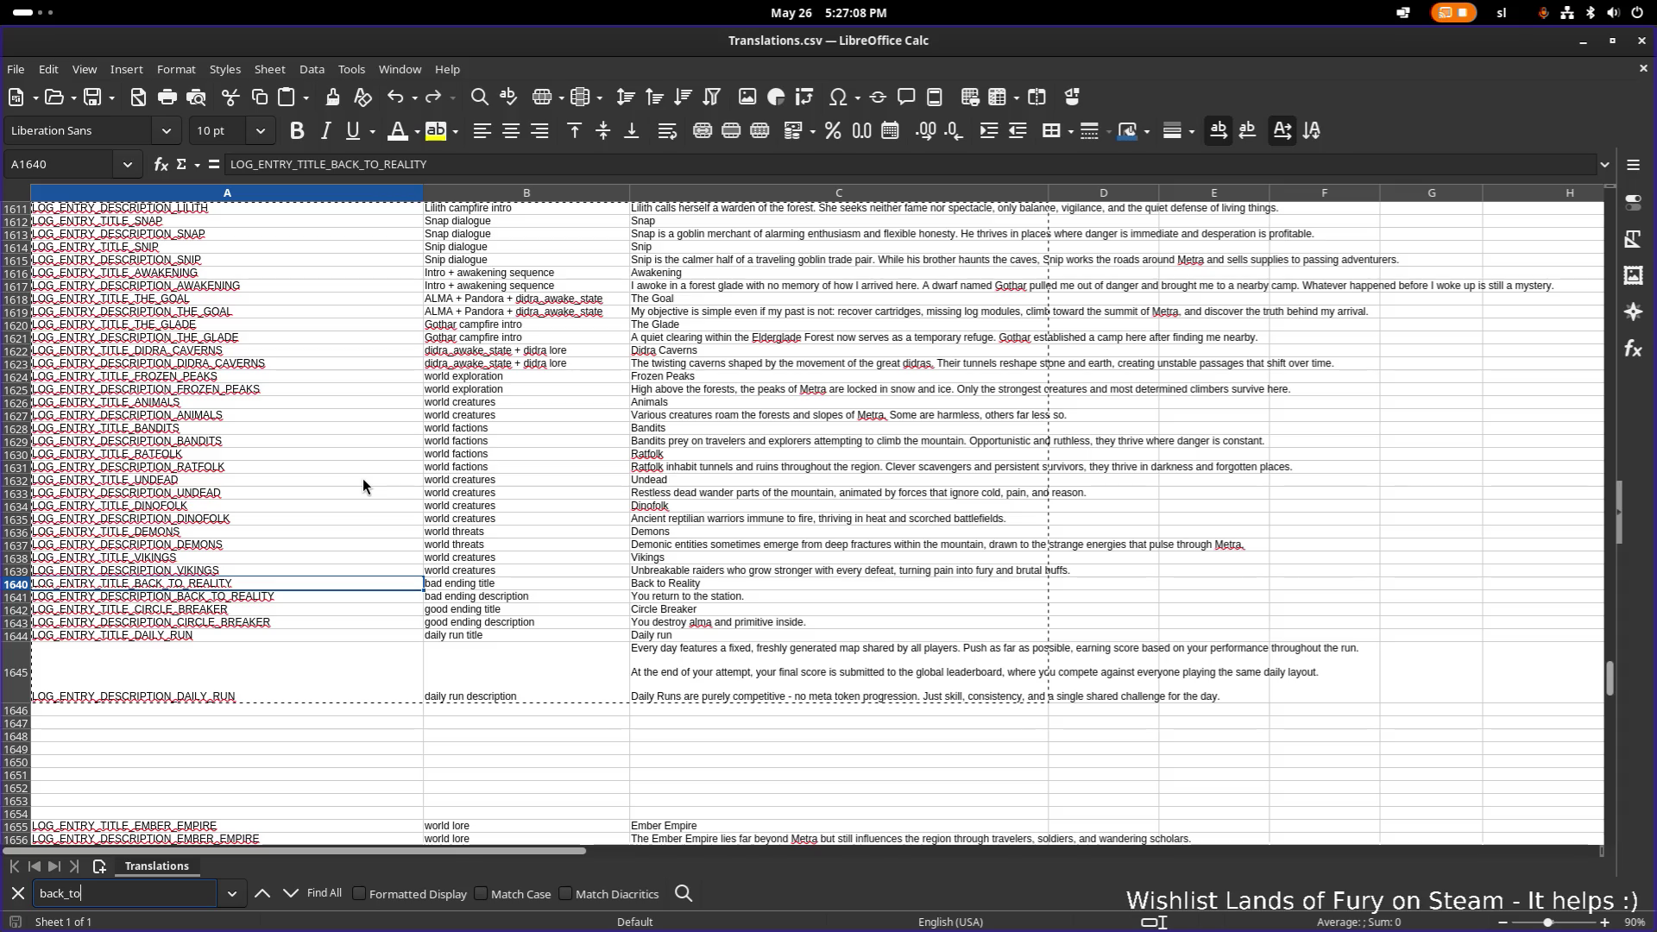
left_click(767, 597)
Switch back to the Godot Engine editor window.
key("alt+Tab")
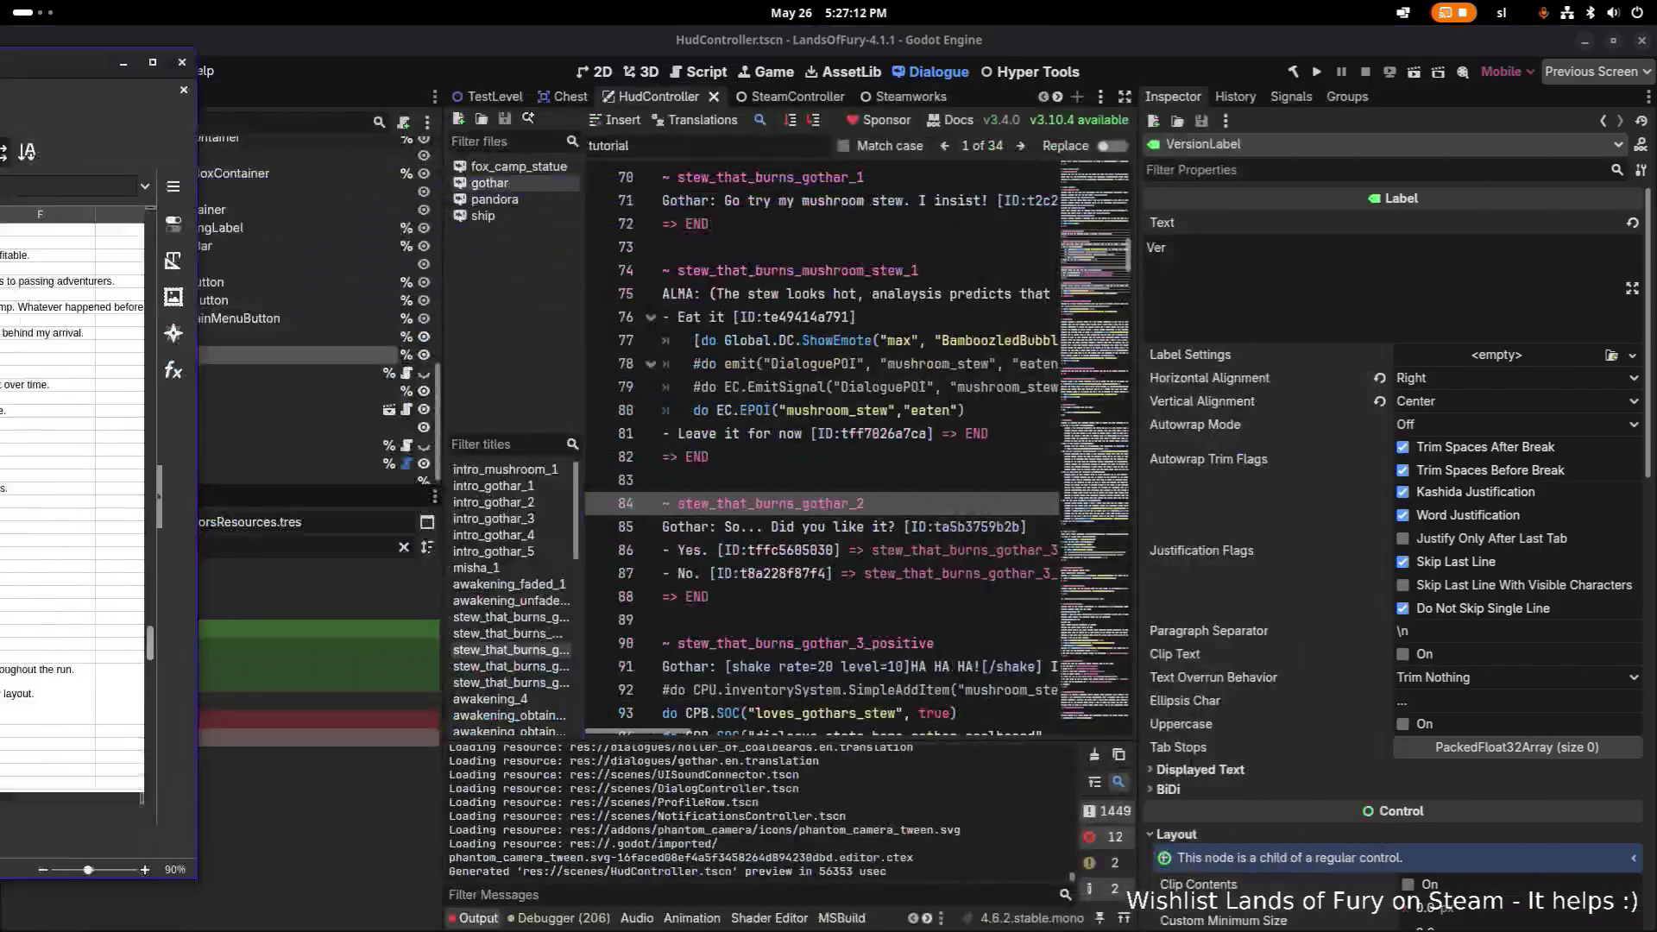